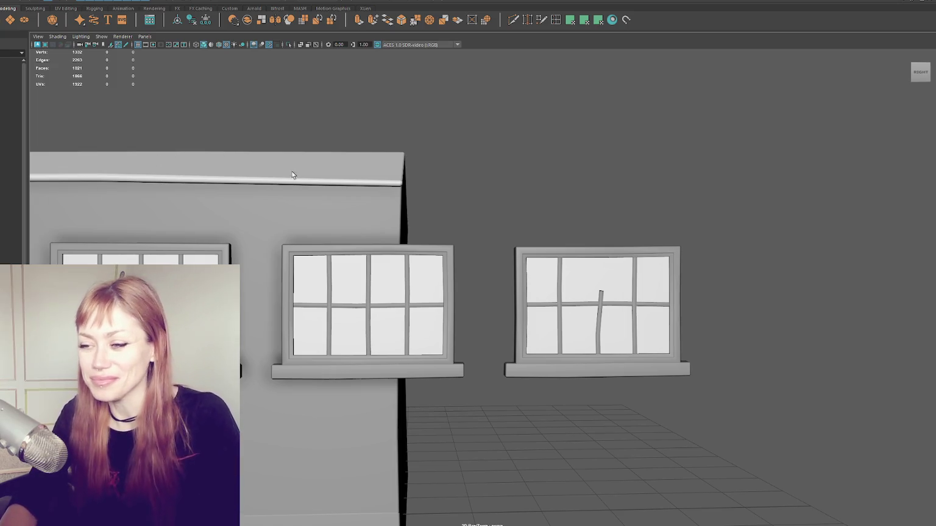
Select and frame the free-standing window, then zoom in on it in vertex editing mode
left_click(520, 271)
key("f")
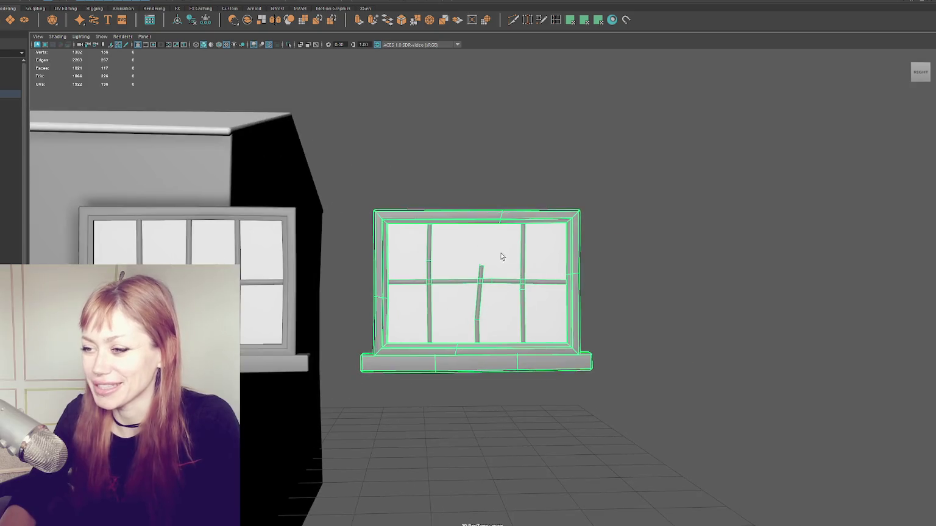
left_click_drag(519, 272, 551, 191, "alt")
right_click_drag(551, 191, 512, 186)
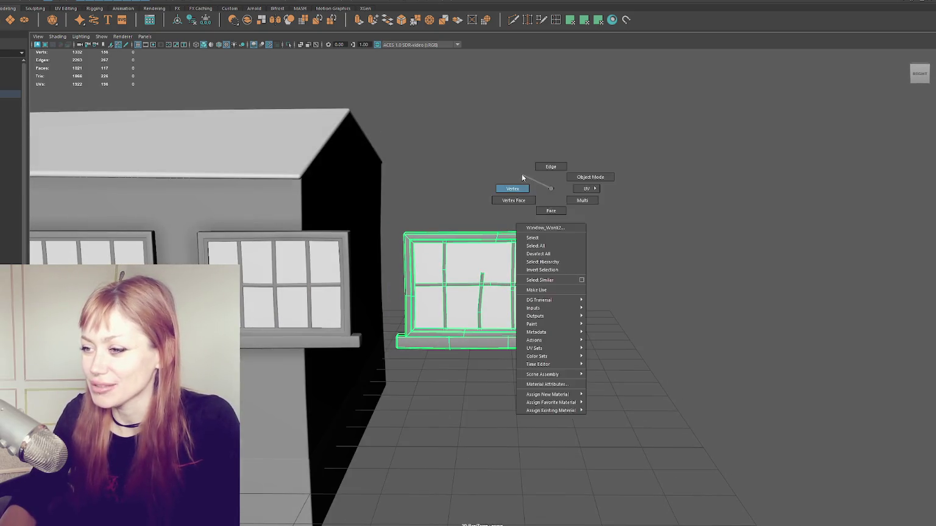
scroll(503, 254, "up", 3)
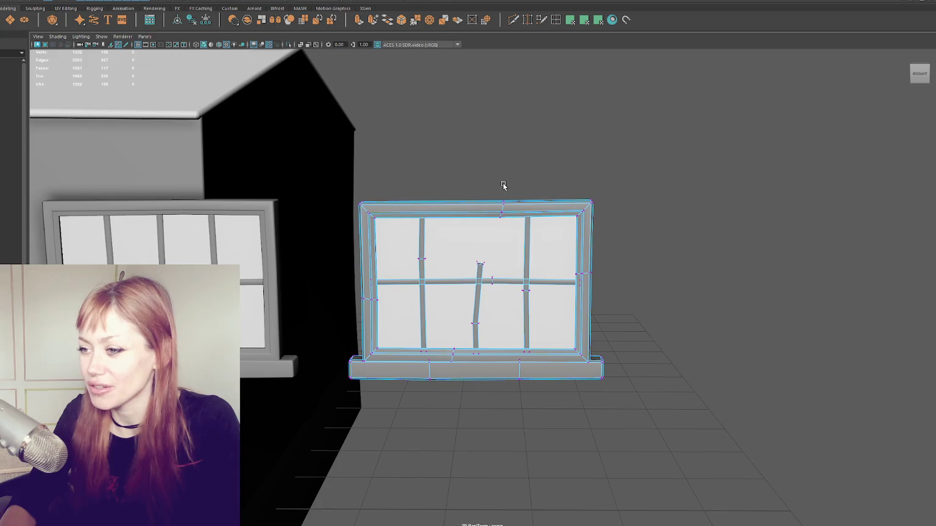
scroll(500, 181, "up", 3)
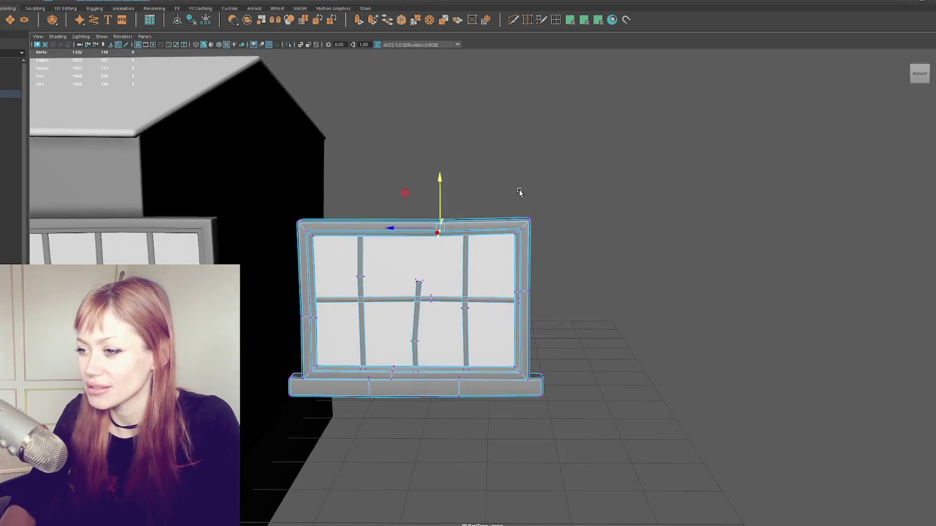
left_click(546, 193)
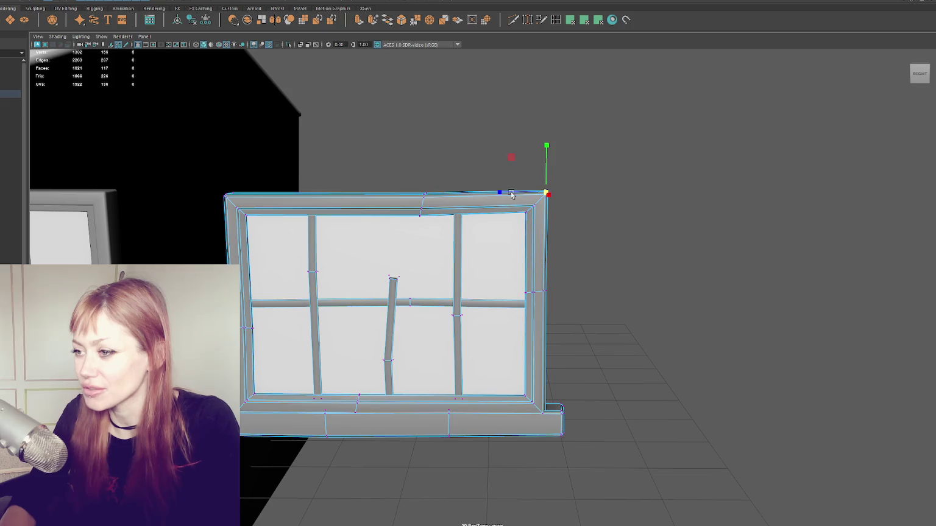
left_click(200, 191)
right_click_drag(312, 152, 258, 146)
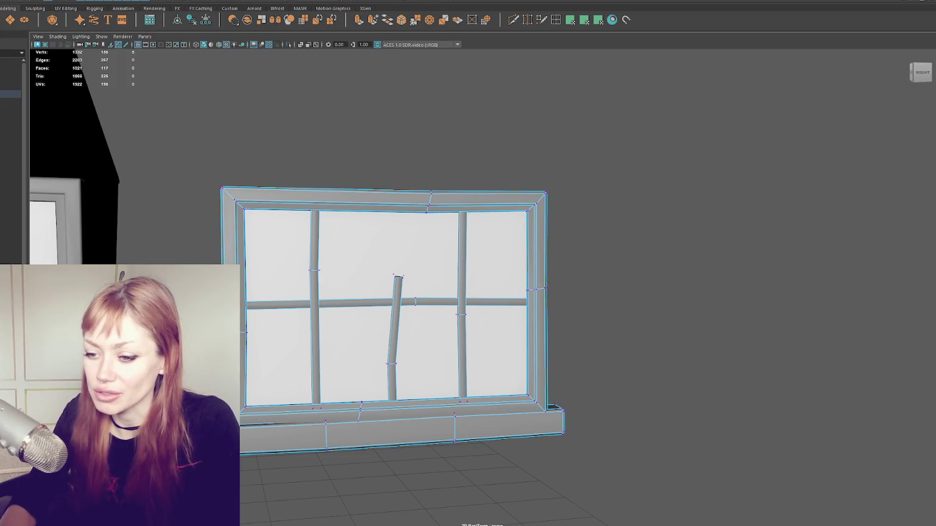
In wireframe, pick corner vertices of the window frame, then return to solid shading
key("4")
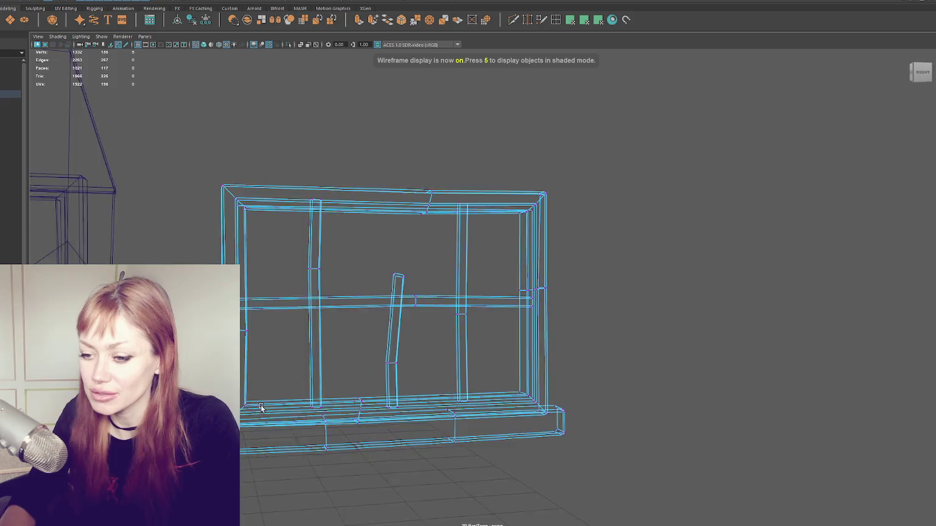
left_click_drag(390, 274, 414, 274, "alt")
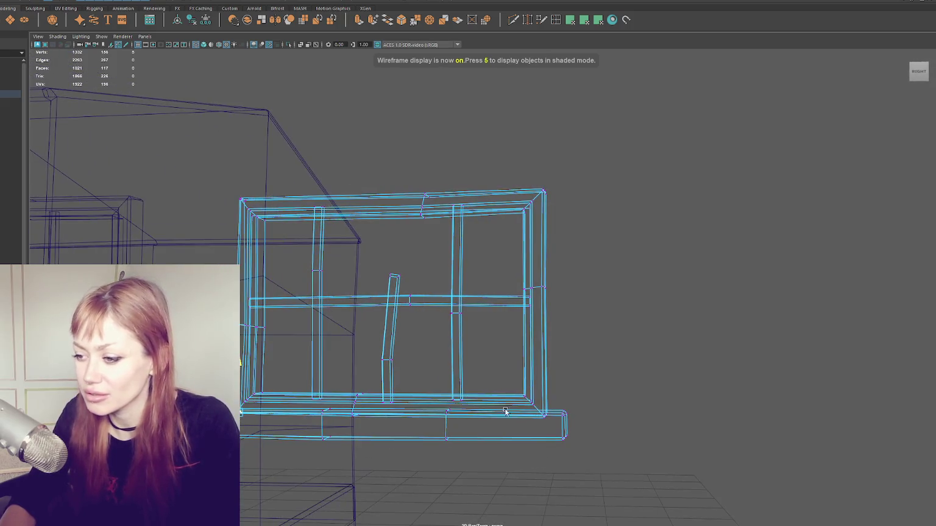
left_click(544, 415)
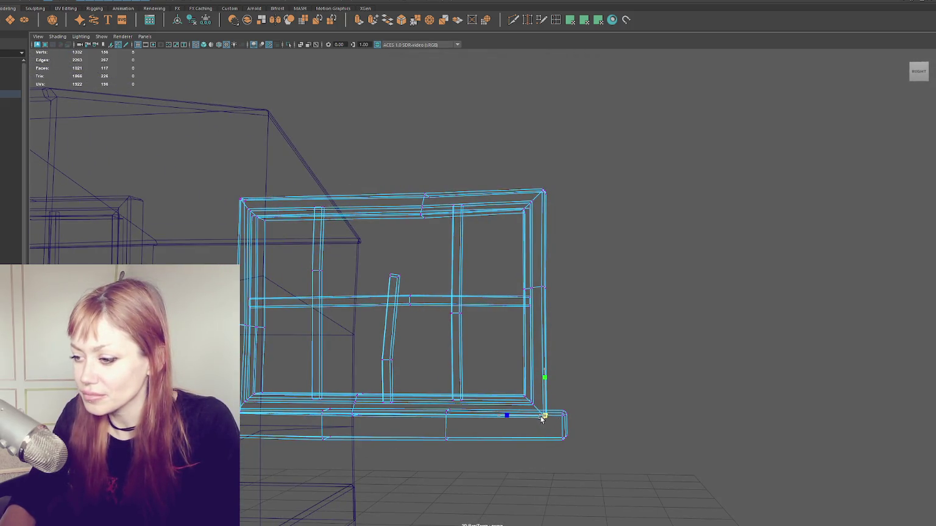
left_click_drag(536, 296, 536, 297)
key("6")
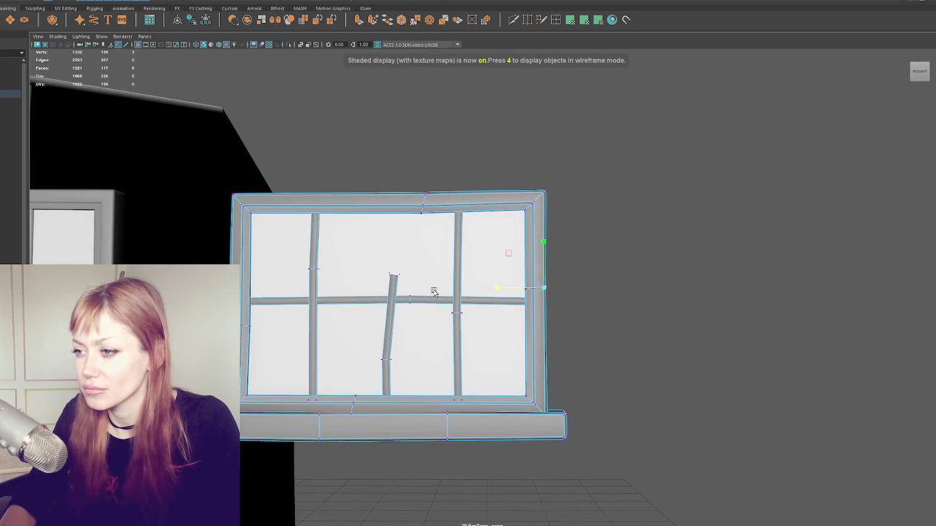
Raise the frame's top-middle vertex slightly
left_click_drag(466, 168, 421, 204)
left_click_drag(424, 163, 424, 161)
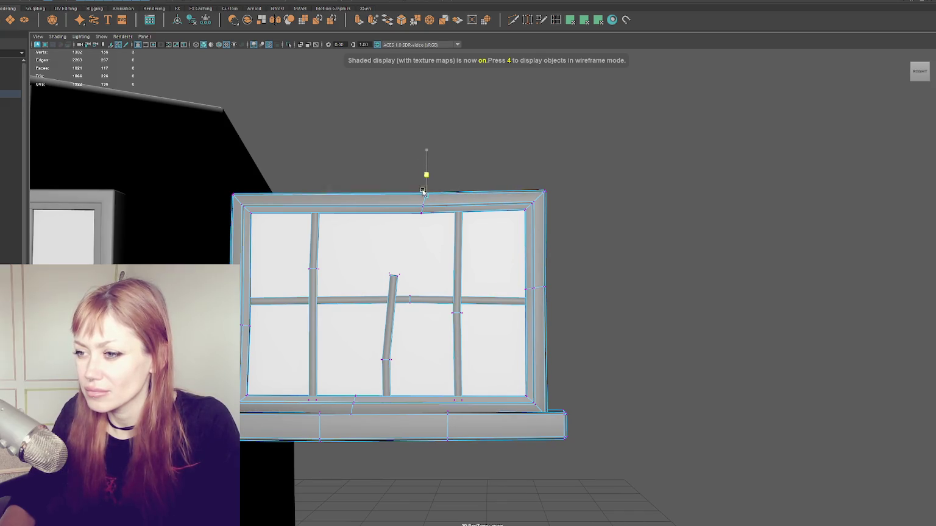
left_click_drag(427, 198, 419, 214)
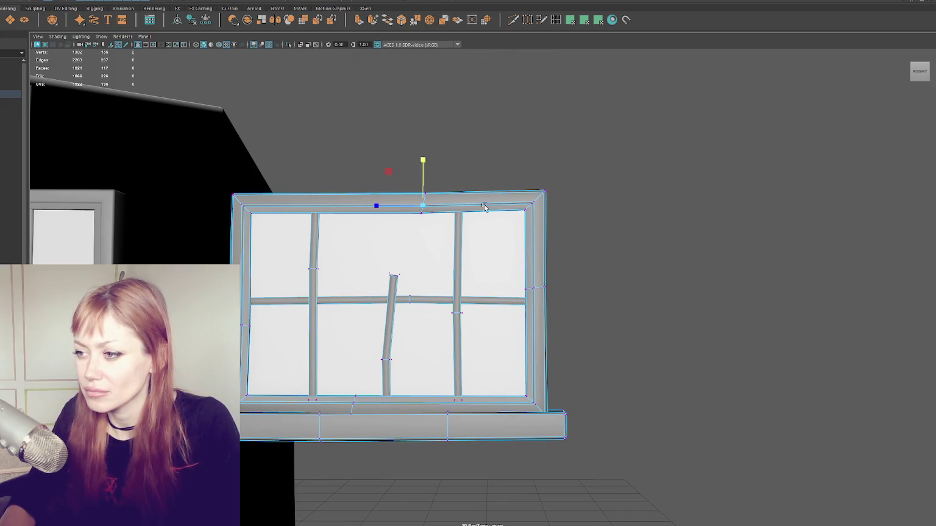
Select the frame's top-right, top-left and bottom-left corner vertices and a bottom-edge vertex
left_click_drag(530, 208, 529, 209)
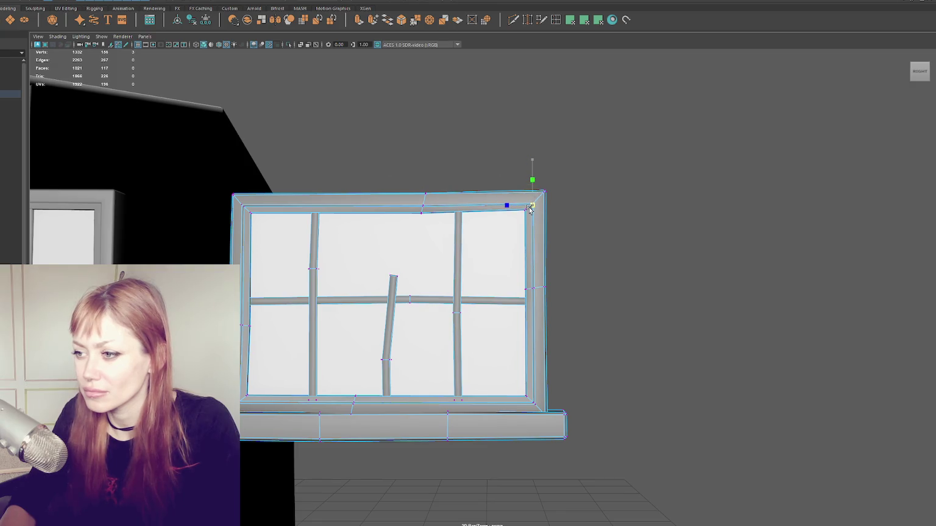
left_click_drag(262, 202, 228, 216)
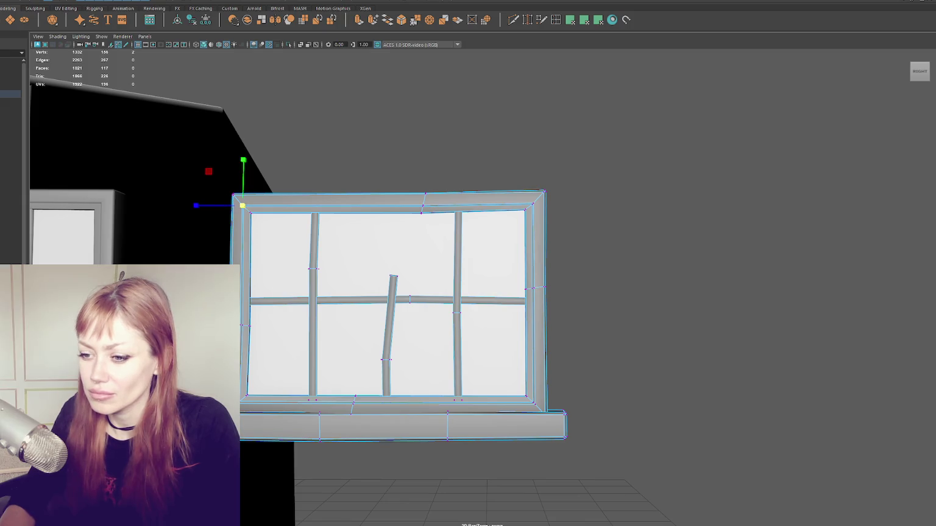
left_click(242, 405)
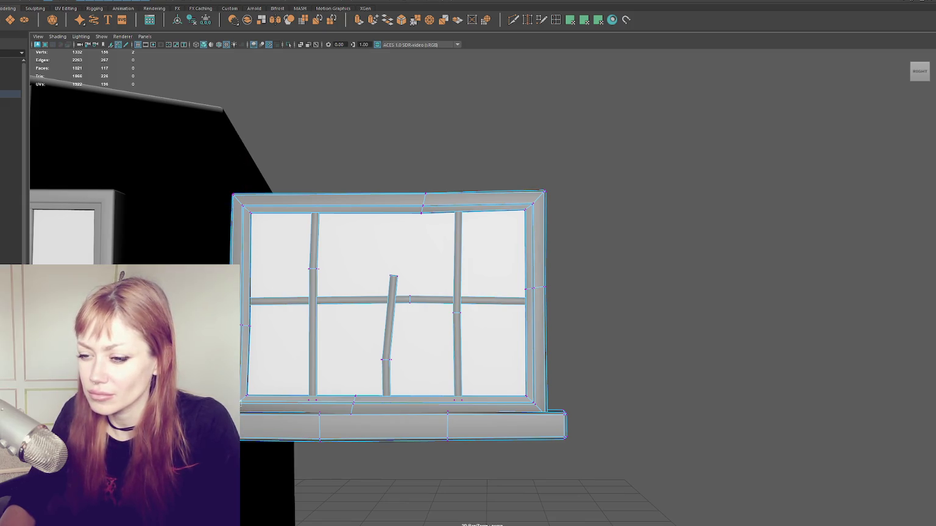
left_click_drag(351, 408, 354, 405)
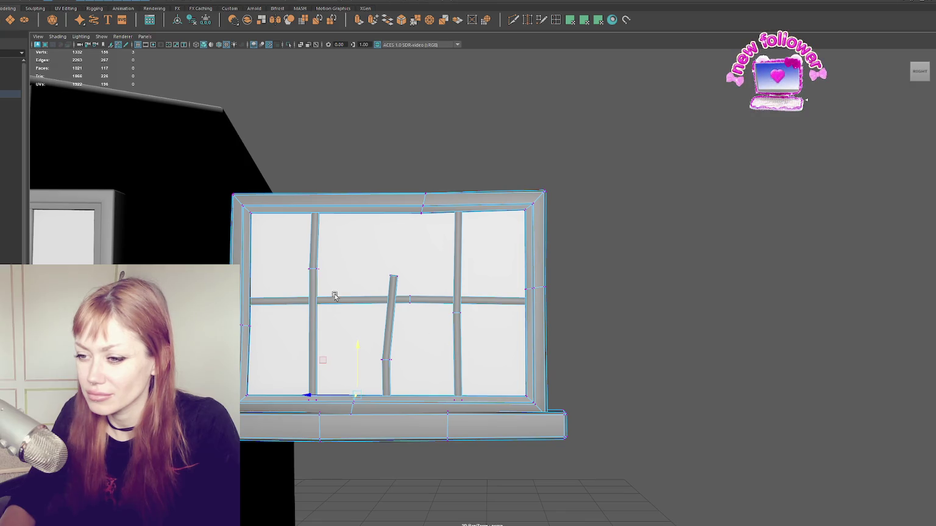
Bend the left vertical bar near its top, then select a horizontal-bar vertex and zoom closer
mouse_move(320, 272)
left_mouse_down()
mouse_move(285, 266)
mouse_move(307, 264)
left_mouse_up()
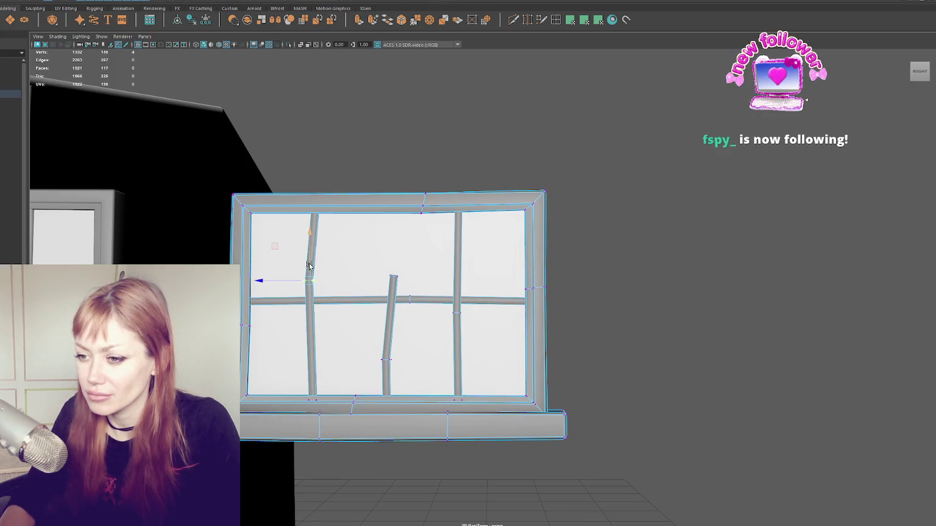
left_click(406, 305)
left_click(410, 285)
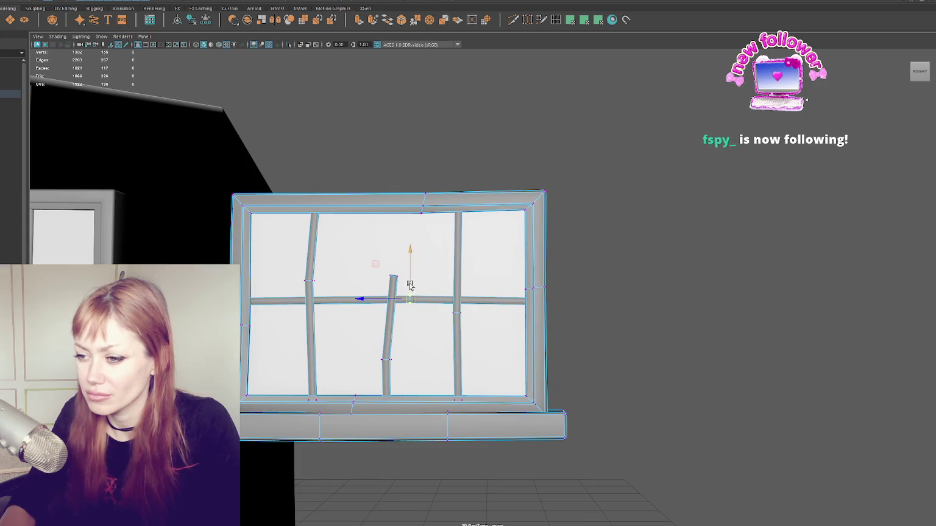
scroll(404, 209, "up", 2)
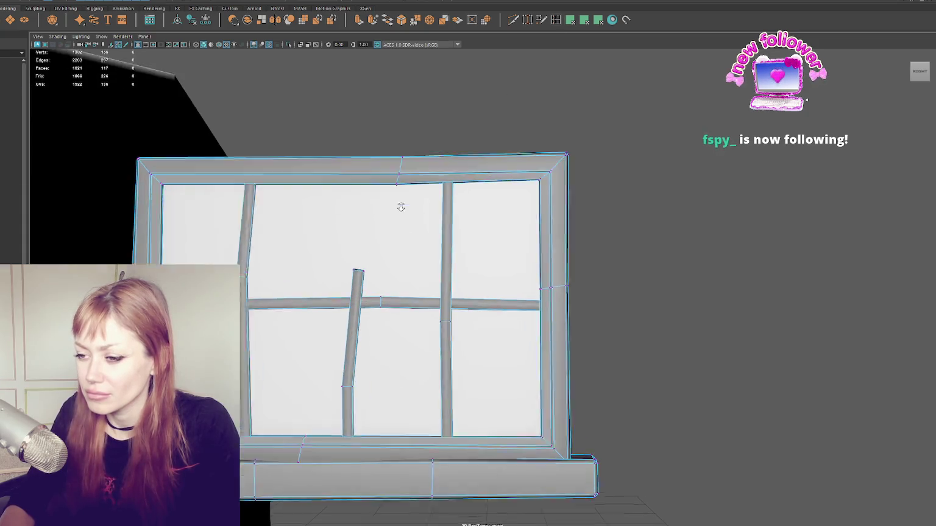
scroll(355, 225, "up", 2)
scroll(311, 287, "up", 2)
right_click(664, 235)
In wireframe, nudge the short broken post's top vertices very slightly sideways
key("4")
left_click_drag(311, 277, 312, 276)
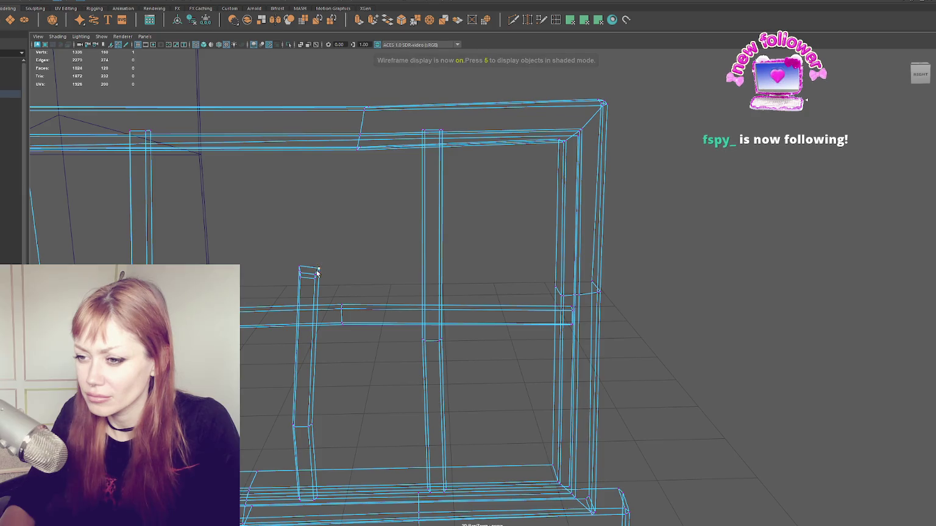
left_click_drag(308, 268, 335, 276)
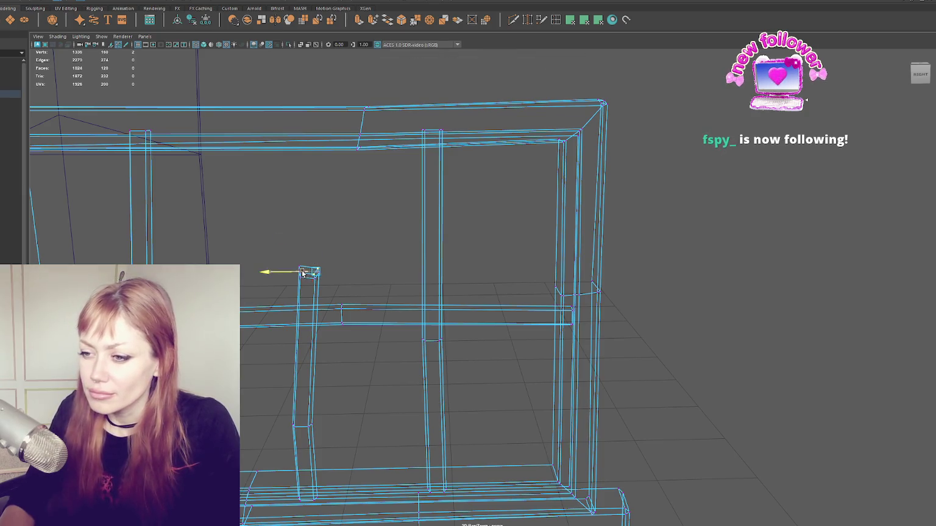
left_click(306, 262)
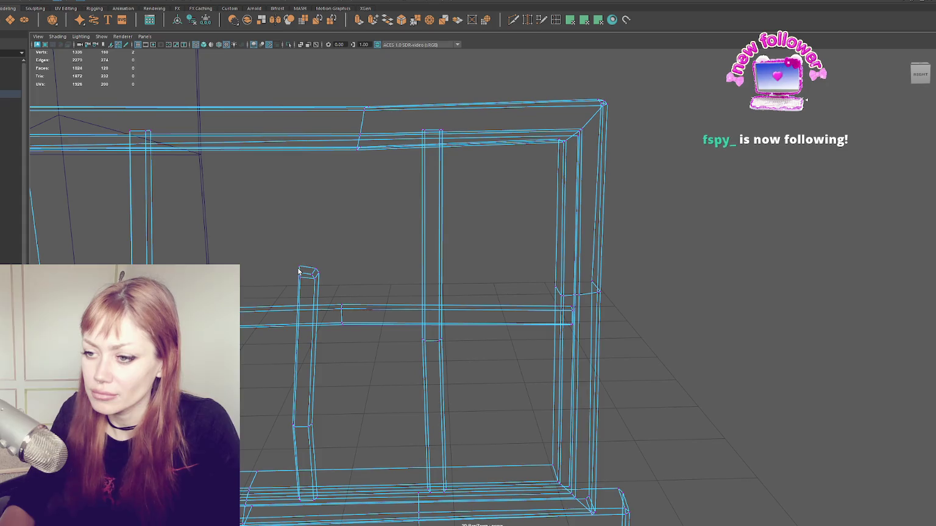
left_click_drag(294, 271, 299, 272)
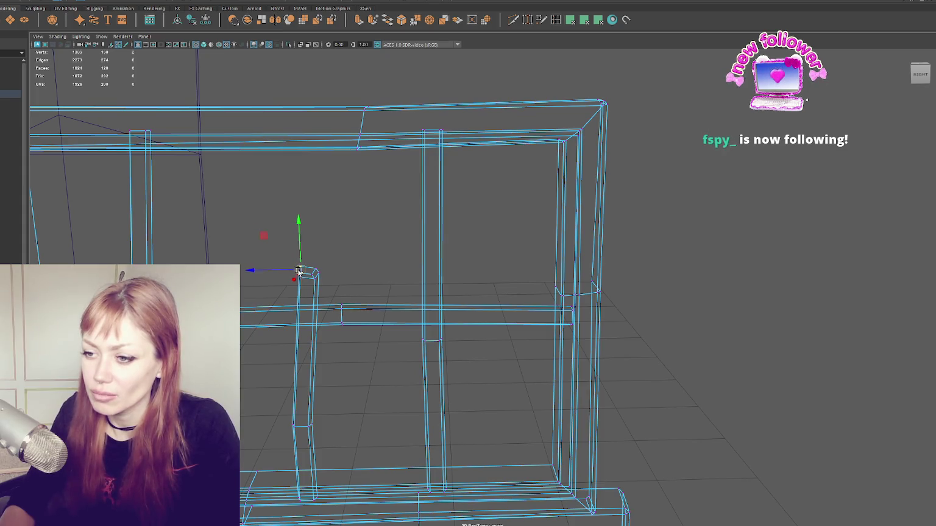
Insert an edge loop along the short post, then select the post's top with Move
double_click(555, 20)
left_click(308, 274)
right_click(796, 199)
key("w")
left_click(307, 270)
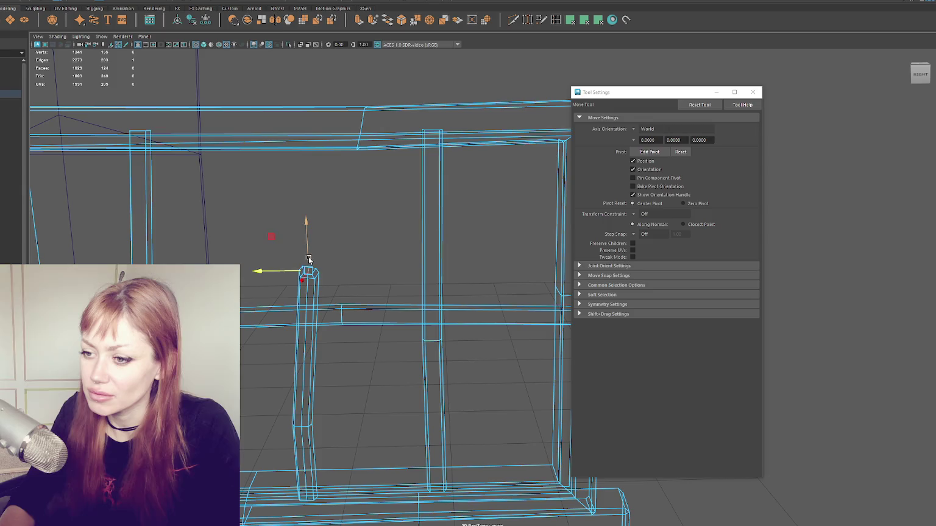
Back in shaded view, select the vertices running down the short post
key("5")
key("q")
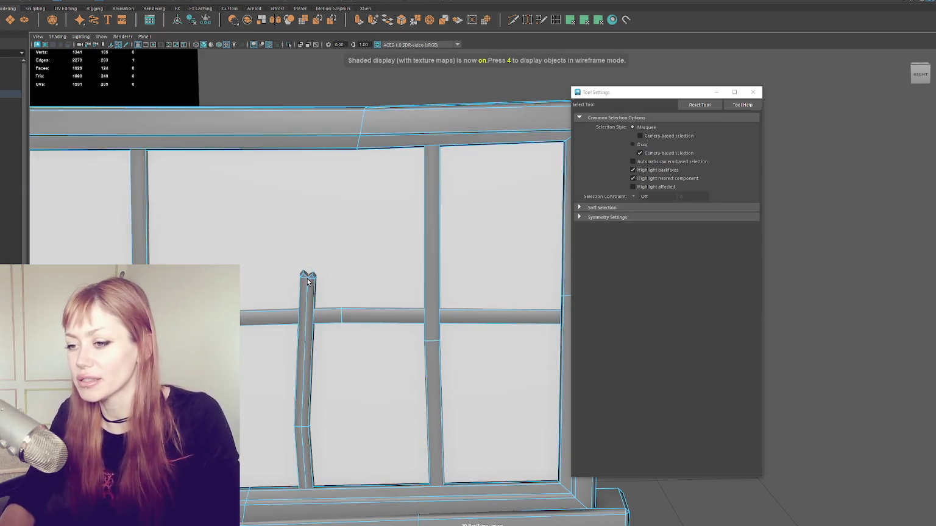
key("F9")
key("w")
key("q")
key("w")
left_click(307, 279)
double_click(306, 279)
scroll(302, 278, "up", 2)
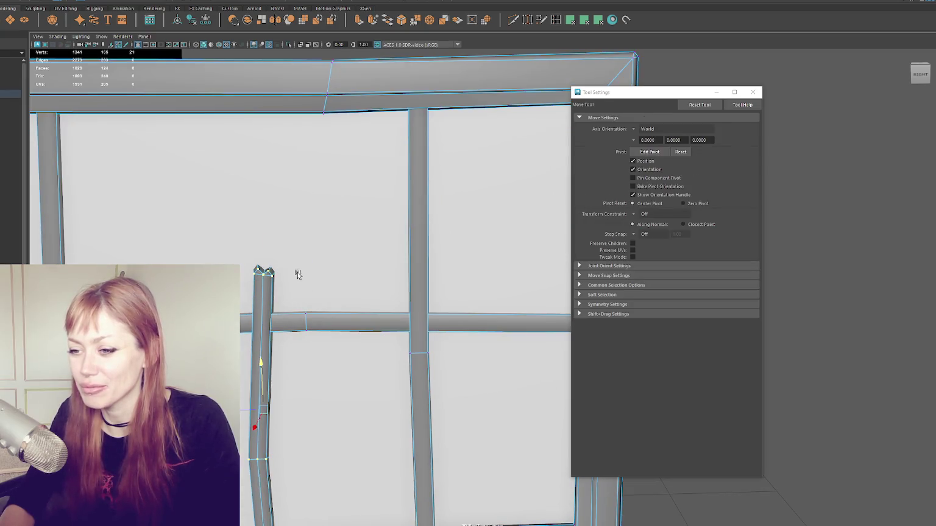
right_click(262, 274)
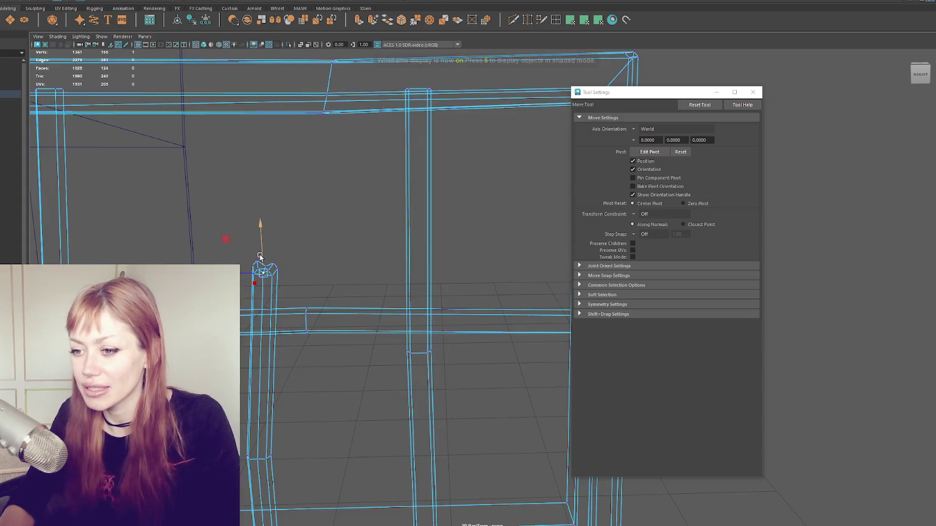
Add another bar vertex to the selection while checking wireframe and shaded views, then view the whole frame
key("4")
left_click_drag(260, 268, 243, 264)
key("6")
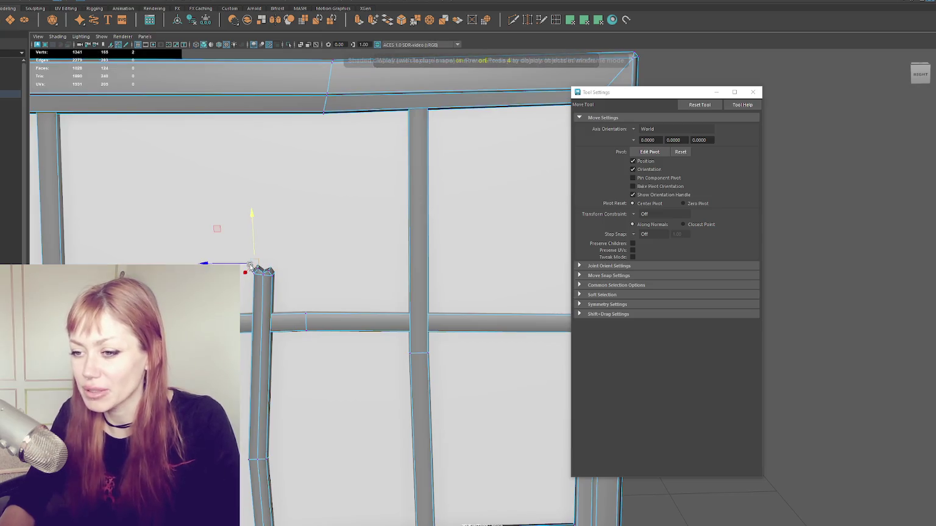
key("4")
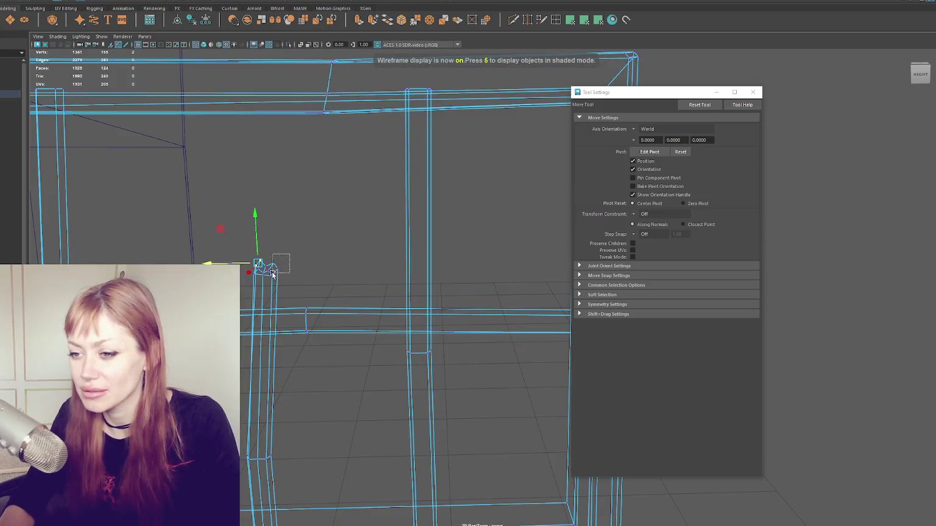
key("6")
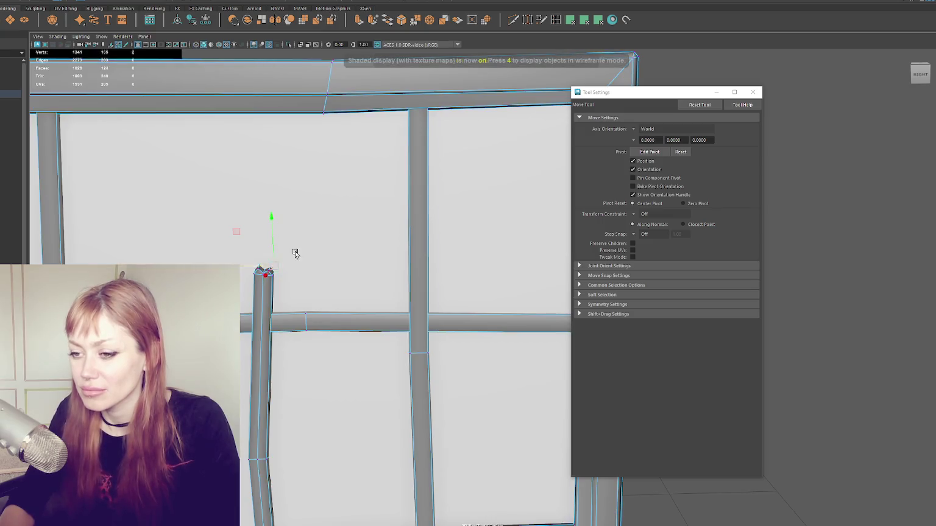
scroll(325, 219, "down", 3)
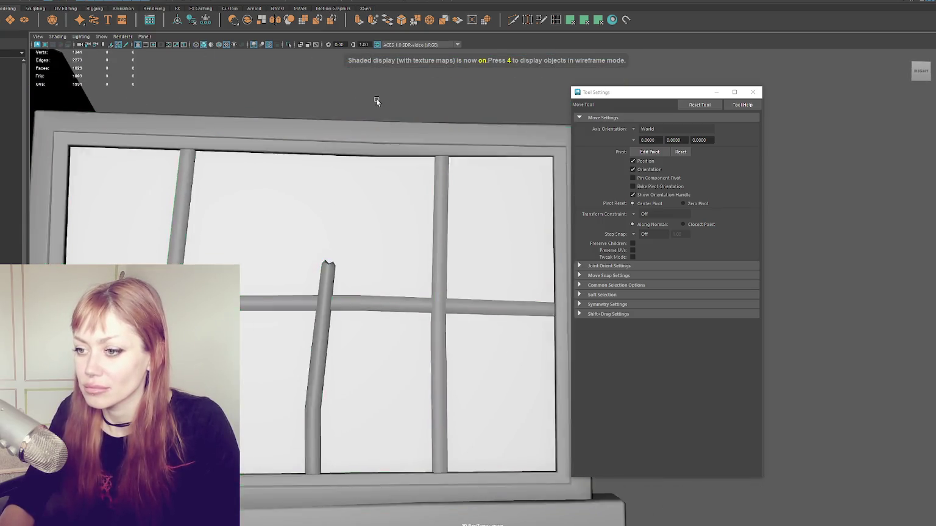
mouse_move(376, 98)
left_mouse_down("alt")
mouse_move(361, 146)
mouse_move(390, 142)
left_mouse_up("alt")
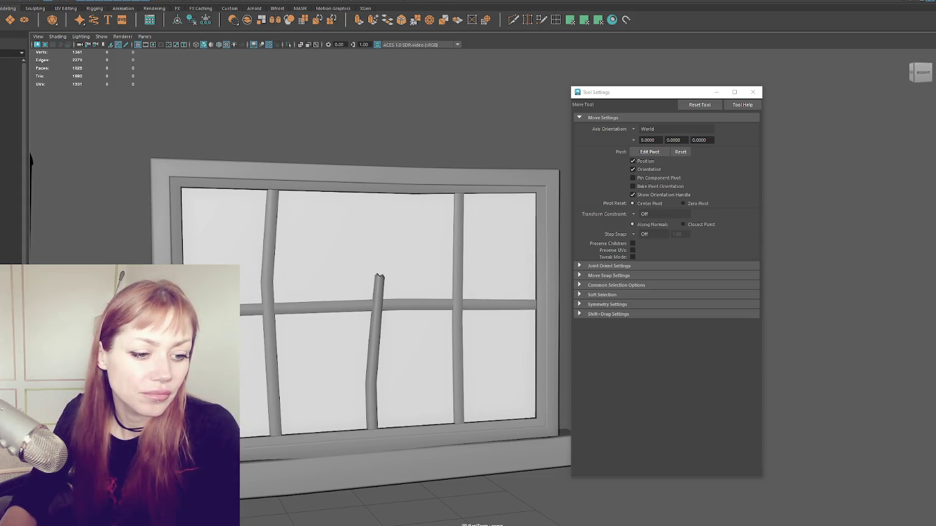
key("alt+Tab")
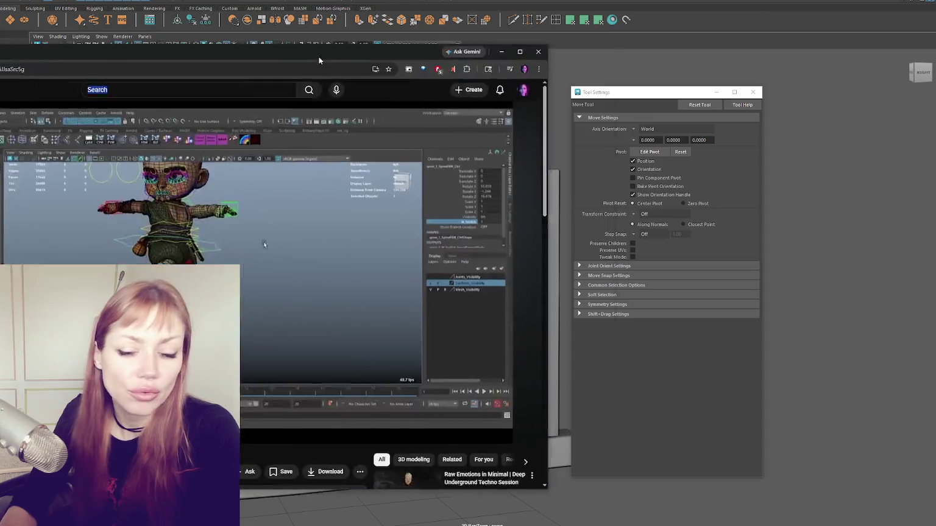
left_click(548, 209)
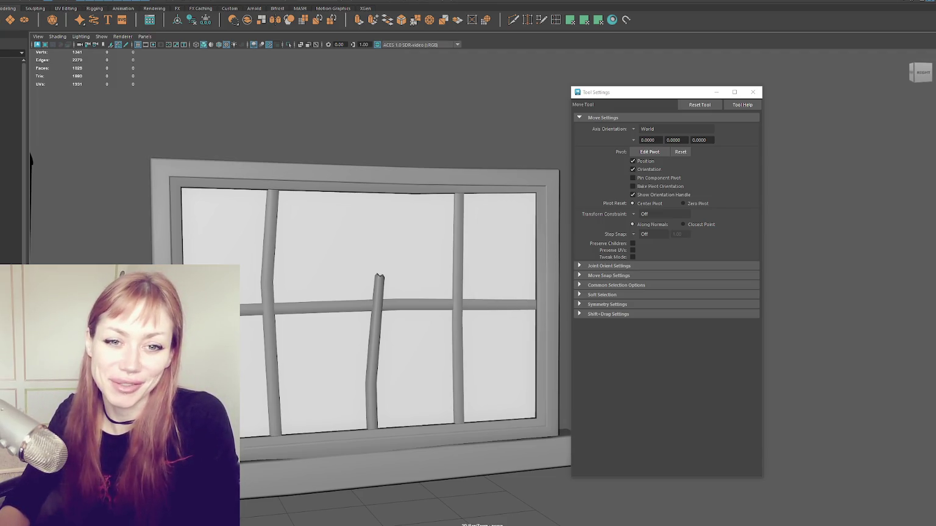
Enter vertex mode on the window and shift the top-frame vertices to the left
left_click_drag(353, 136, 472, 192, "alt")
left_click(447, 202)
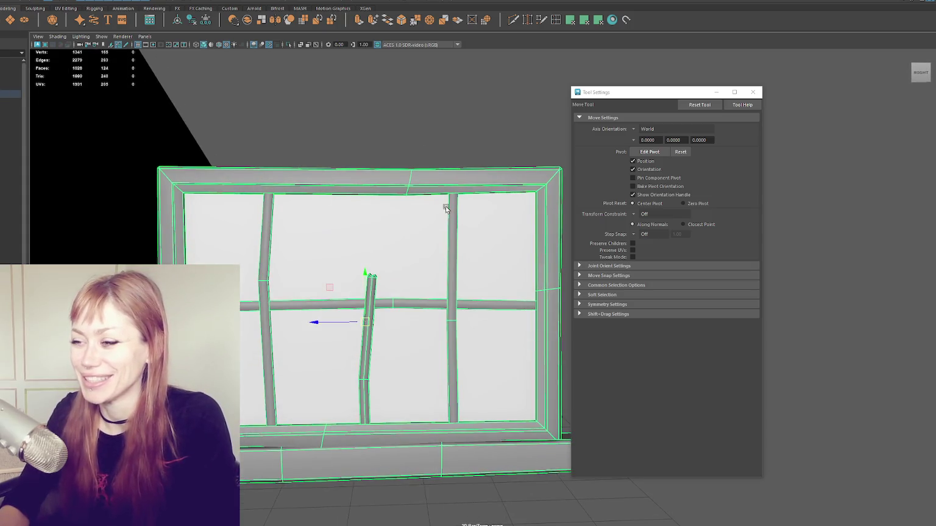
right_click_drag(478, 134, 457, 131)
key("4")
key("5")
mouse_move(396, 161)
left_mouse_down()
mouse_move(436, 183)
mouse_move(420, 182)
left_mouse_up()
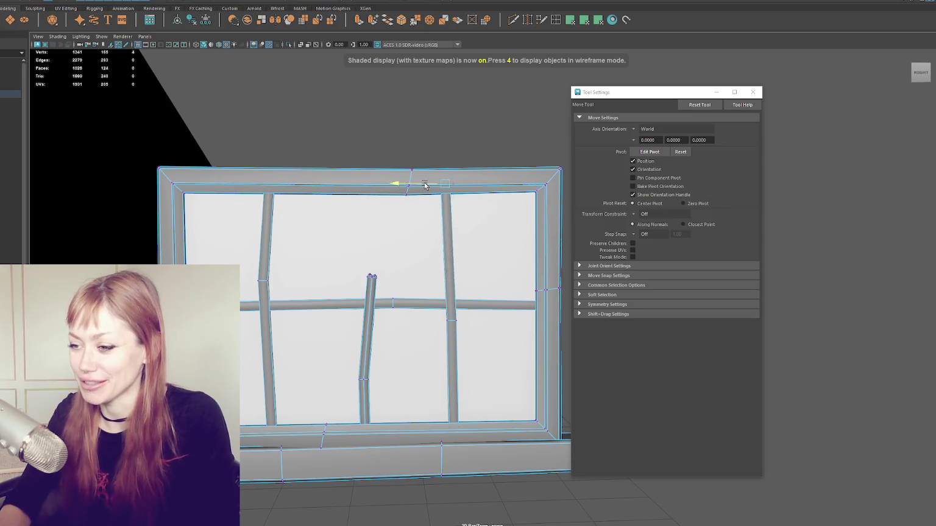
left_click(425, 351)
Select right-side frame vertices, then push the left-edge vertices to bow the frame inward
left_click_drag(484, 315, 429, 324)
middle_click_drag(430, 323, 461, 281, "alt")
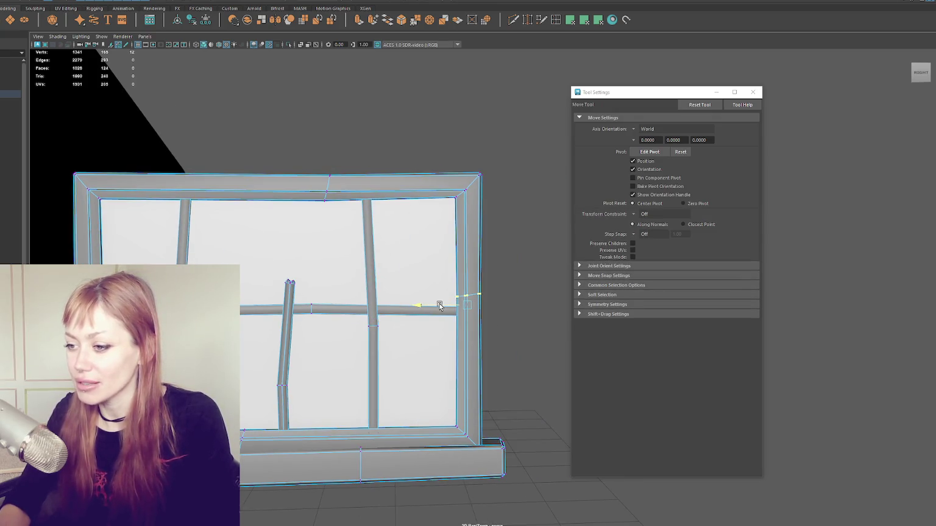
scroll(439, 305, "down", 2)
middle_click_drag(461, 269, 478, 258, "alt")
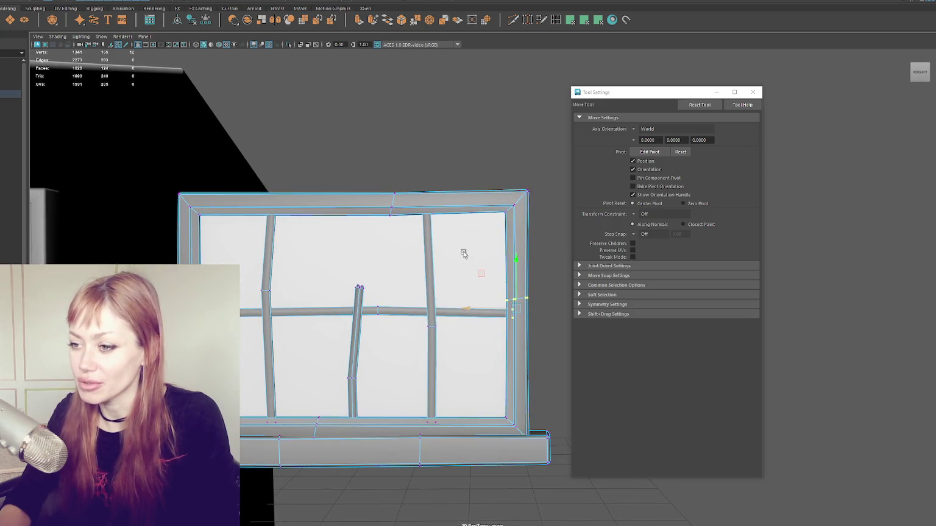
middle_click_drag(224, 172, 343, 175, "alt")
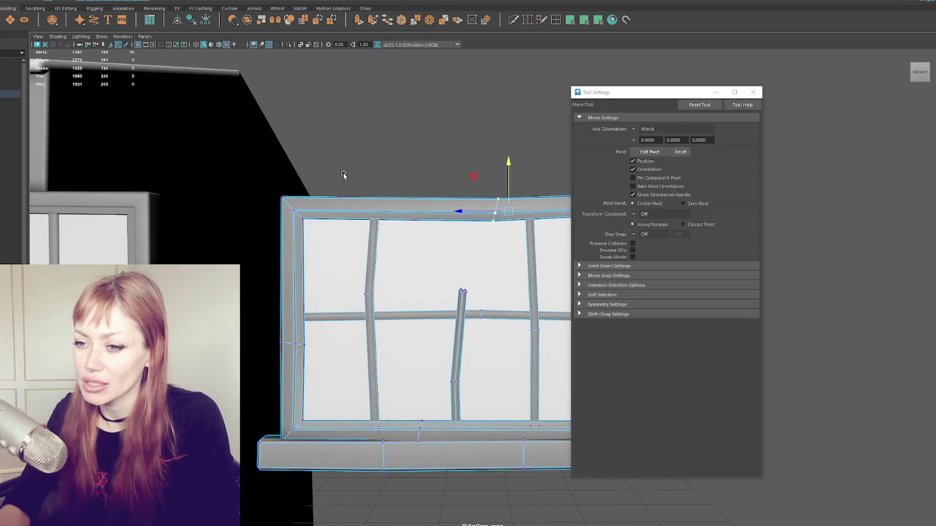
left_click_drag(278, 344, 281, 336)
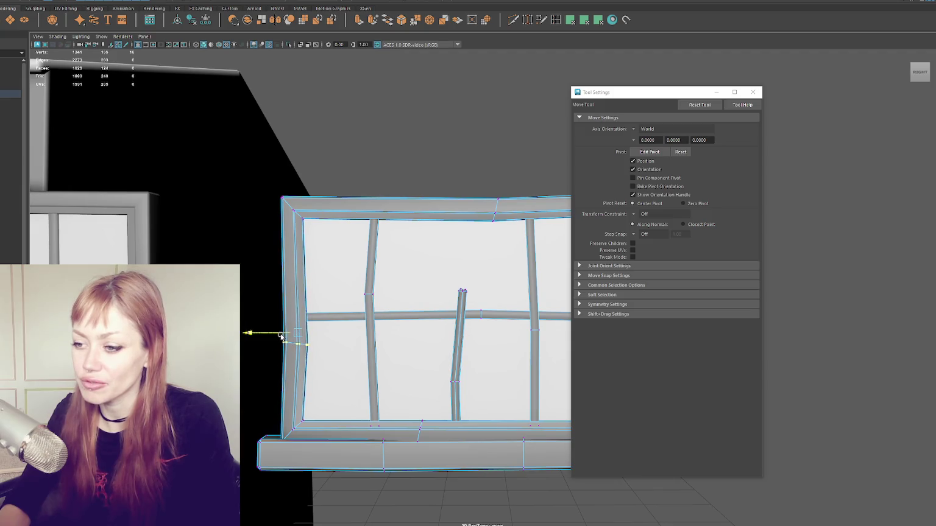
Pull back, deselect the window and orbit around the whole house
scroll(281, 336, "down", 3)
middle_click_drag(359, 286, 270, 279, "alt")
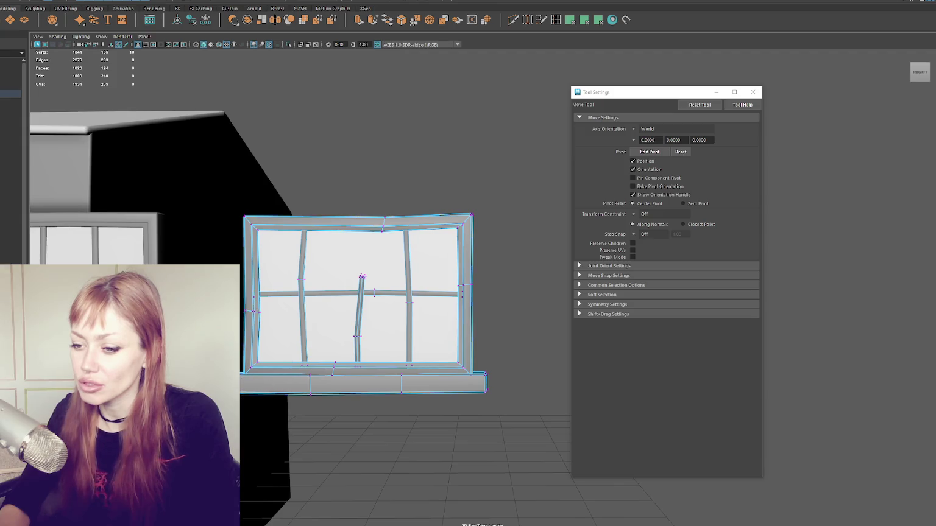
scroll(274, 335, "down", 3)
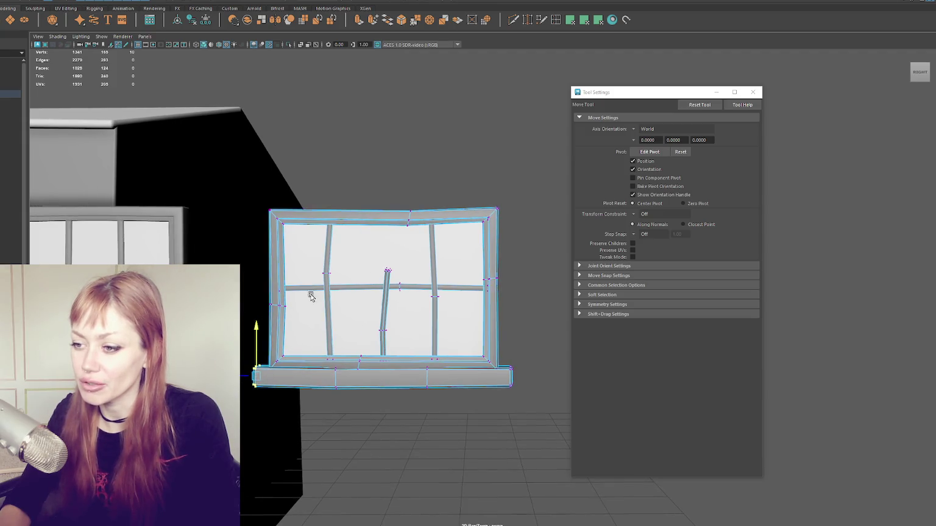
middle_click_drag(313, 307, 407, 137, "alt")
left_click(407, 137)
scroll(280, 187, "up", 2)
left_click_drag(281, 187, 405, 234, "alt")
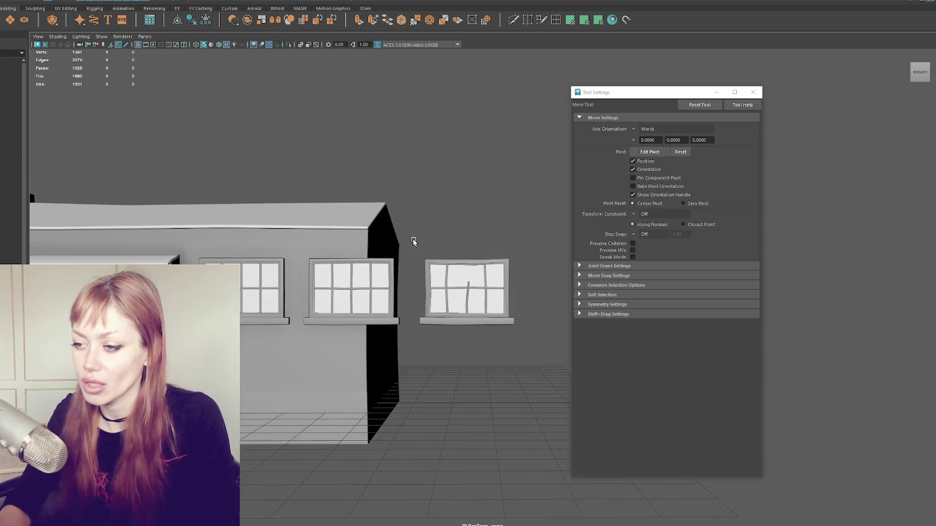
Create a polygon cube near the house and scale it up into a large box
left_click_drag(425, 287, 365, 280, "alt")
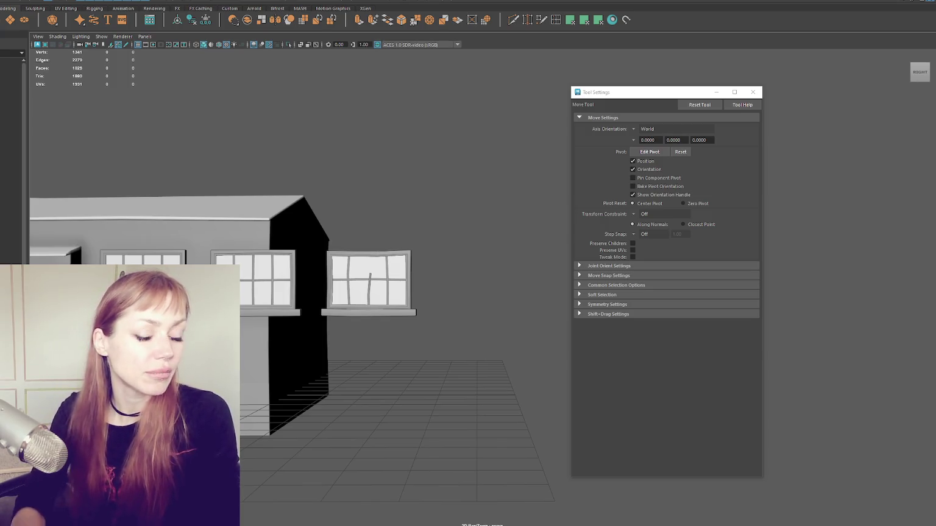
scroll(458, 218, "down", 3)
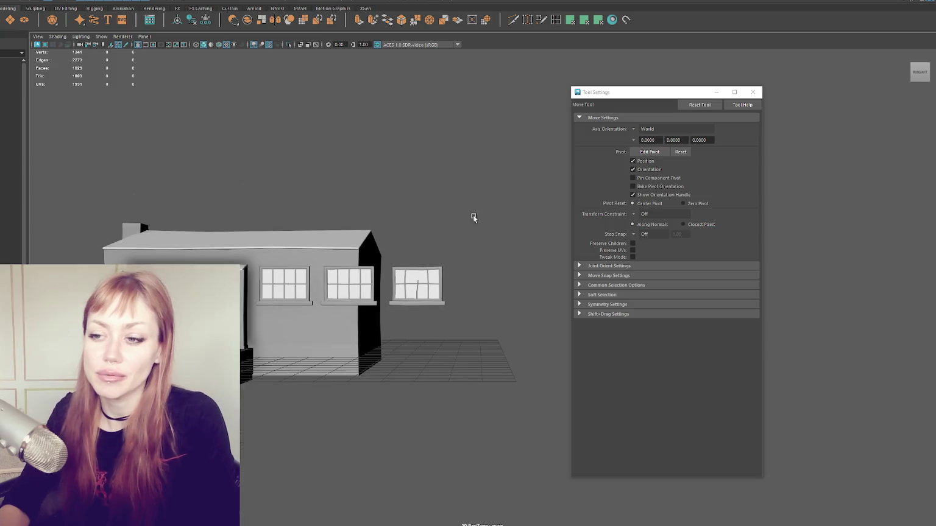
scroll(458, 218, "down", 2)
left_click(255, 244)
left_click(753, 92)
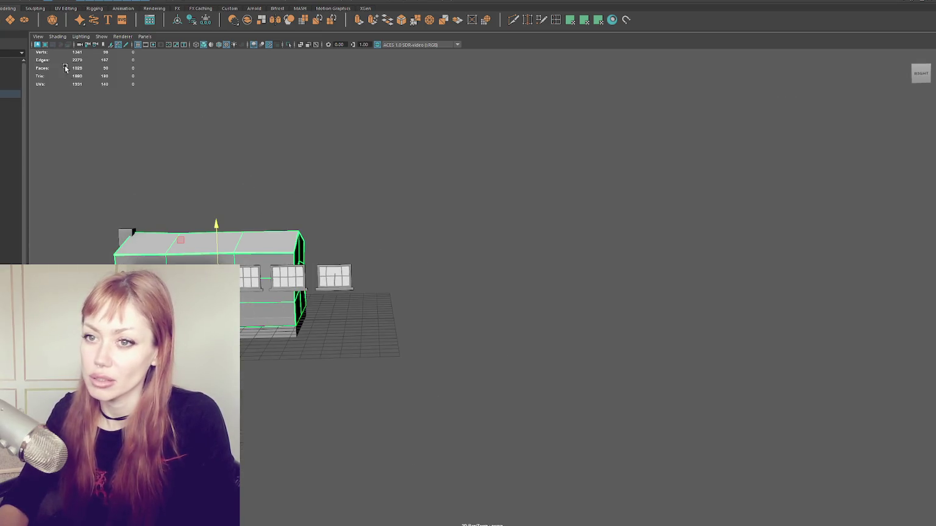
left_click(10, 134)
left_click_drag(427, 183, 487, 183, "alt")
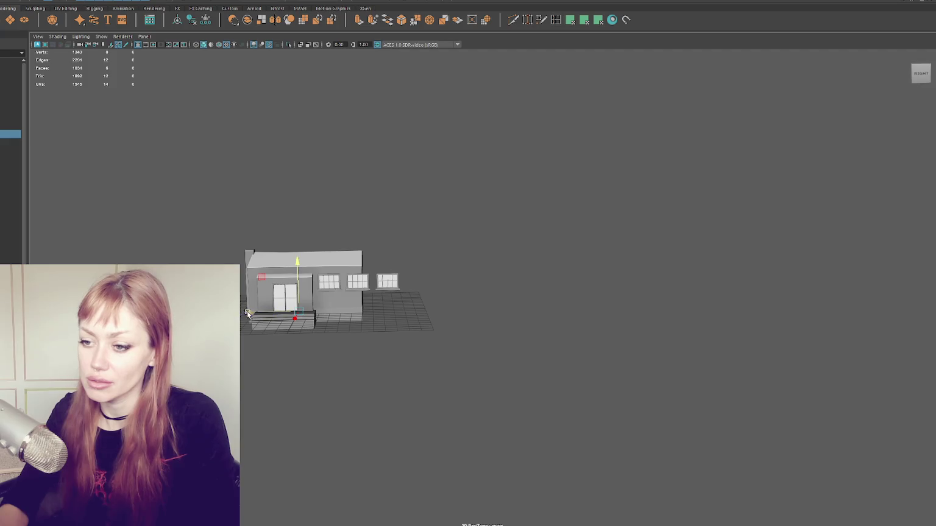
mouse_move(443, 311)
left_mouse_down()
mouse_move(559, 294)
mouse_move(407, 272)
left_mouse_up()
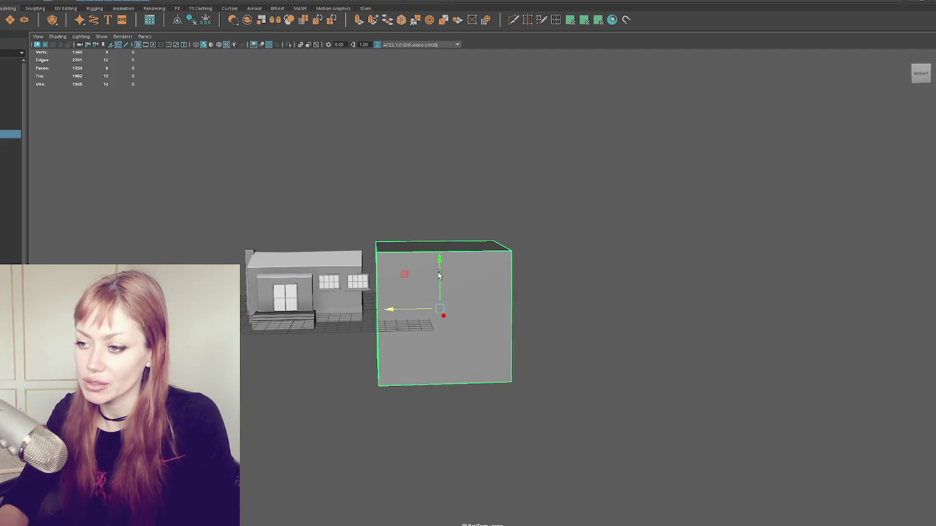
Move the box right of the house, slide a copy further right and pull its top face up
key("w")
mouse_move(450, 223)
left_mouse_down()
mouse_move(445, 212)
mouse_move(451, 217)
mouse_move(420, 236)
mouse_move(436, 238)
left_mouse_up()
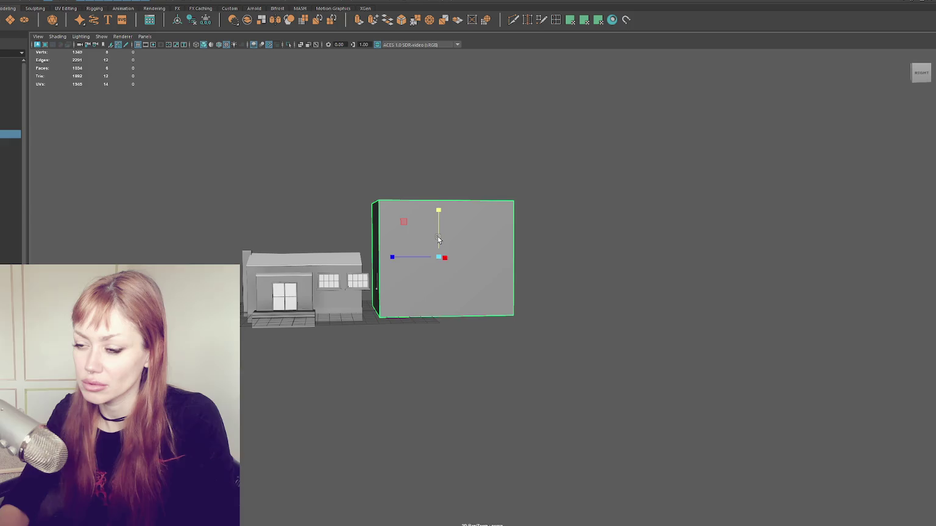
left_click_drag(393, 263, 533, 261)
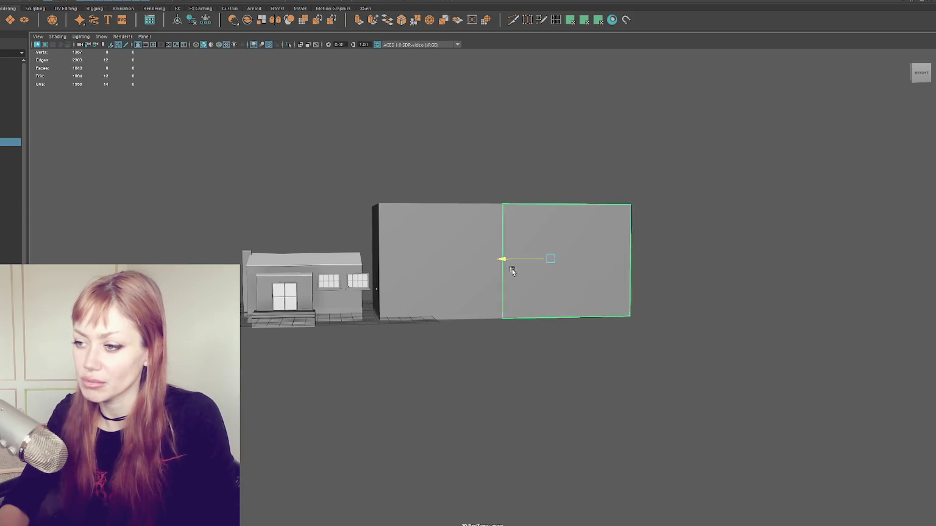
right_click_drag(621, 171, 621, 183)
left_click_drag(615, 182, 608, 193, "alt")
left_click(608, 193)
mouse_move(590, 160)
left_mouse_down()
mouse_move(590, 67)
mouse_move(646, 116)
mouse_move(510, 176)
mouse_move(606, 201)
mouse_move(759, 210)
mouse_move(627, 211)
mouse_move(242, 368)
mouse_move(439, 317)
mouse_move(606, 443)
mouse_move(542, 345)
mouse_move(605, 345)
mouse_move(463, 341)
left_mouse_up()
Widen the tall box by pulling its side faces outward, then duplicate it with Ctrl+D and slide the copy right
mouse_move(262, 183)
left_mouse_down()
mouse_move(176, 189)
mouse_move(323, 205)
mouse_move(246, 202)
mouse_move(262, 204)
left_mouse_up()
left_click(690, 198)
mouse_move(690, 198)
left_mouse_down()
mouse_move(711, 191)
mouse_move(403, 161)
mouse_move(503, 161)
mouse_move(430, 155)
left_mouse_up()
key("F8")
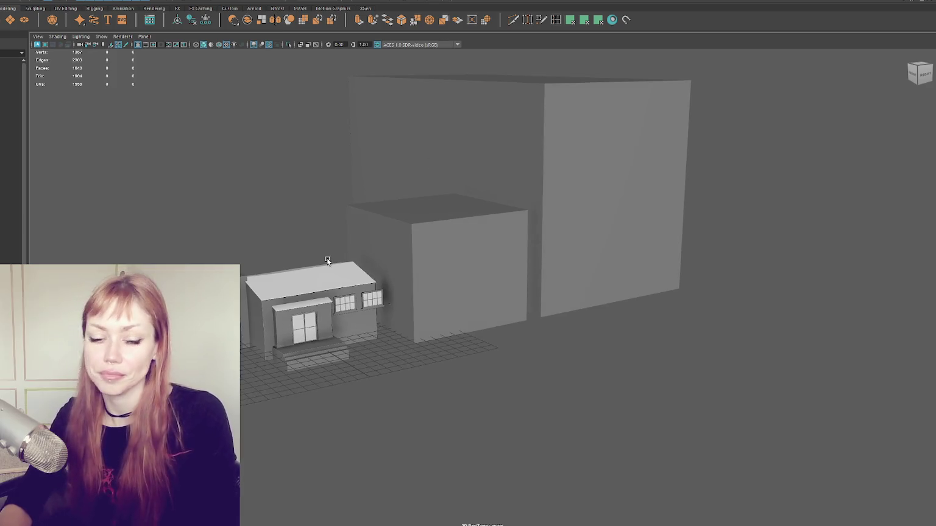
key("ctrl+d")
mouse_move(643, 157)
left_mouse_down("alt")
mouse_move(533, 259)
mouse_move(705, 248)
mouse_move(506, 268)
left_mouse_up("alt")
In face mode, drag the duplicate box's right face to resize it, then clear the selection
right_click_drag(602, 157, 601, 180)
left_click(536, 231)
mouse_move(601, 180)
left_mouse_down("alt")
mouse_move(524, 207)
mouse_move(556, 123)
mouse_move(559, 192)
mouse_move(628, 111)
mouse_move(470, 162)
mouse_move(555, 103)
mouse_move(272, 220)
left_mouse_up("alt")
mouse_move(362, 166)
left_mouse_down("alt")
mouse_move(501, 167)
mouse_move(354, 148)
mouse_move(324, 115)
mouse_move(379, 109)
mouse_move(366, 192)
left_mouse_up("alt")
left_click(354, 148)
Zoom out and select the tall box, the middle cube and the house in turn
scroll(366, 193, "up", 2)
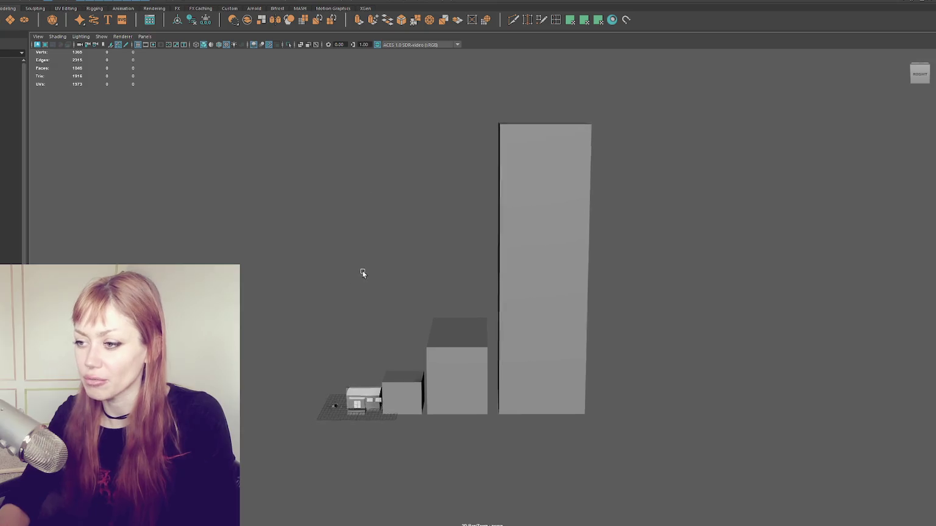
scroll(355, 279, "up", 3)
scroll(476, 160, "up", 3)
scroll(461, 320, "up", 2)
scroll(462, 319, "up", 2)
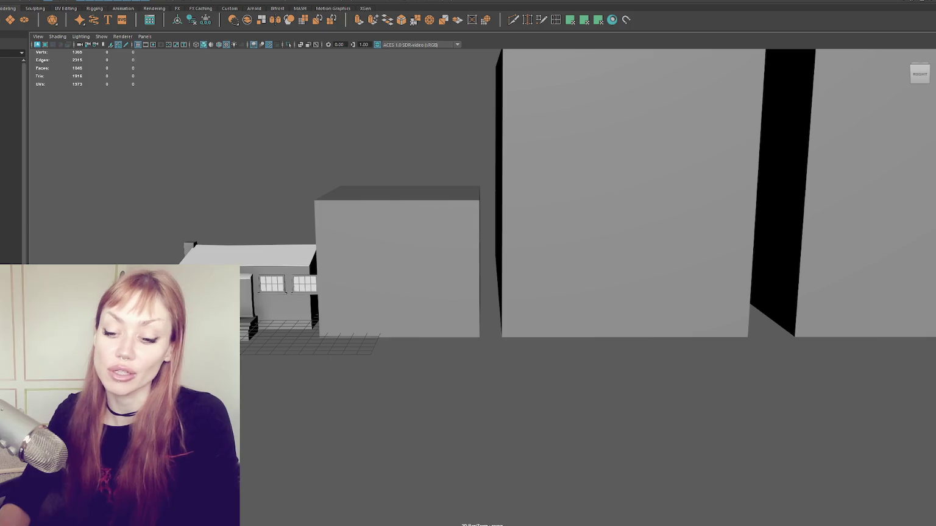
left_click(569, 217)
scroll(620, 184, "down", 3)
scroll(605, 202, "up", 3)
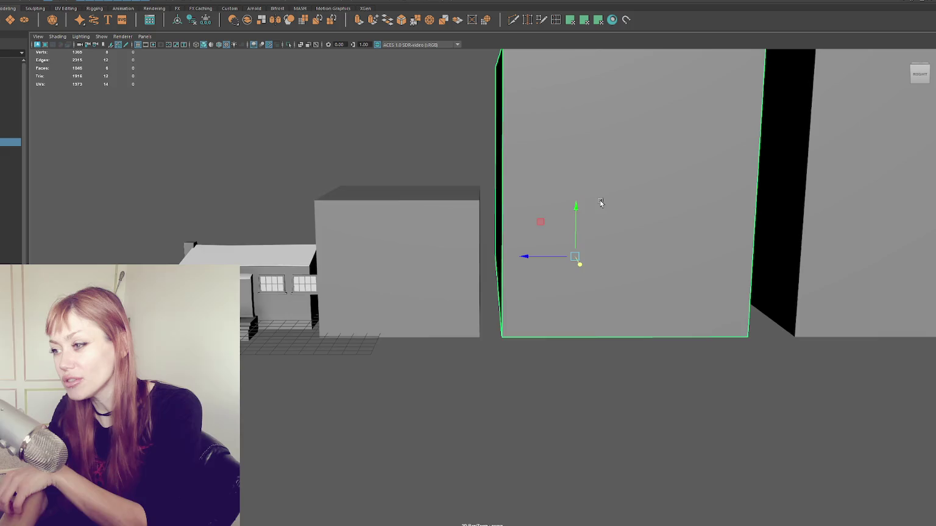
scroll(602, 200, "down", 2)
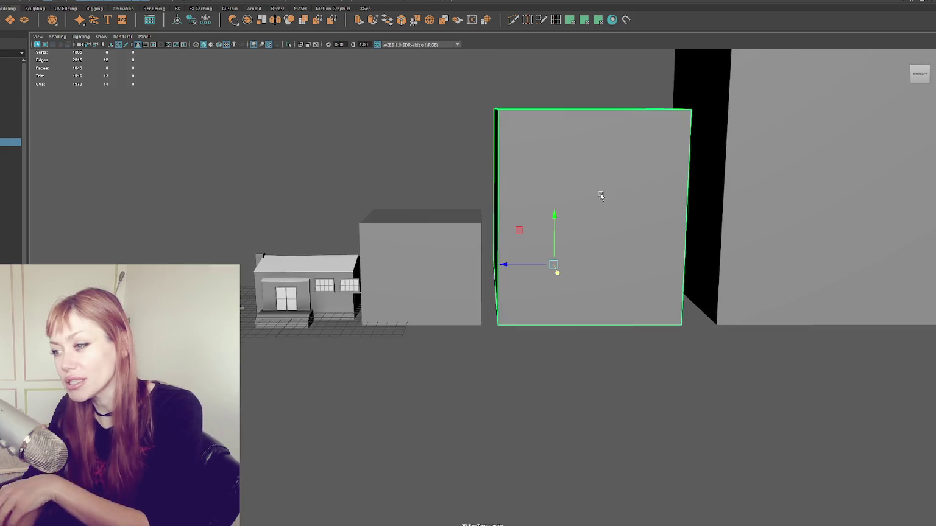
left_click(338, 221)
left_click(373, 249)
left_click(316, 273)
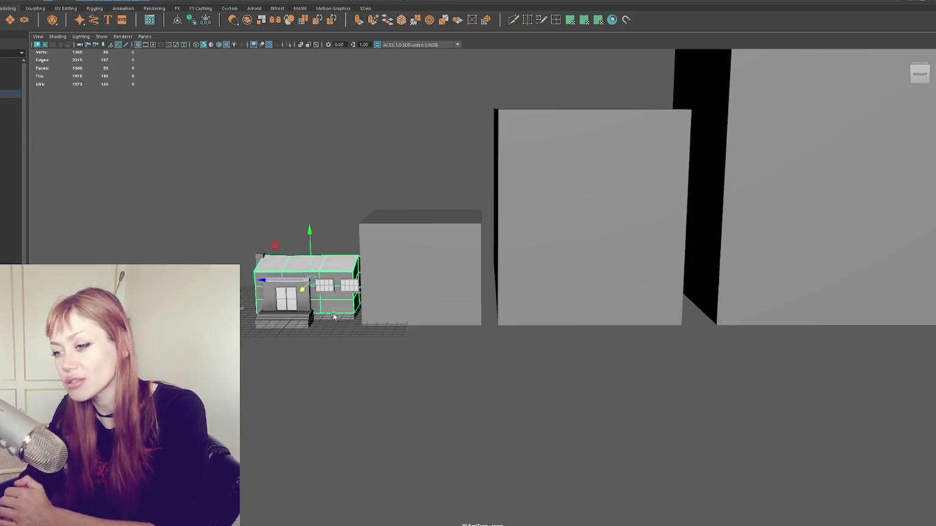
left_click(559, 281)
scroll(670, 207, "down", 2)
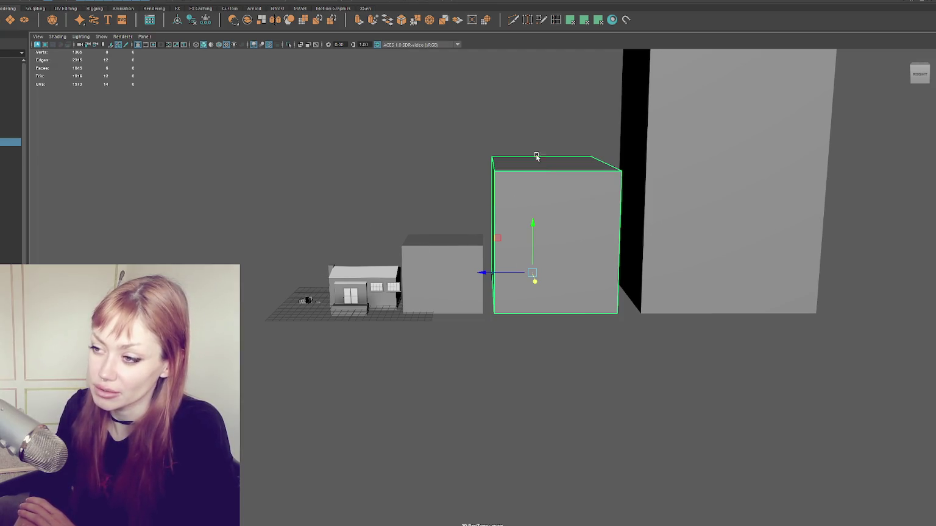
scroll(670, 100, "down", 3)
scroll(612, 52, "down", 3)
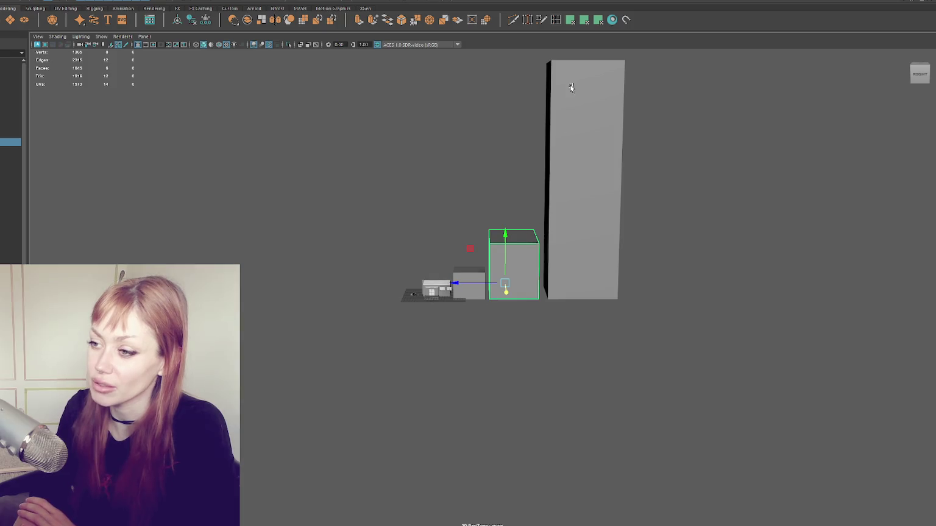
scroll(537, 221, "up", 5)
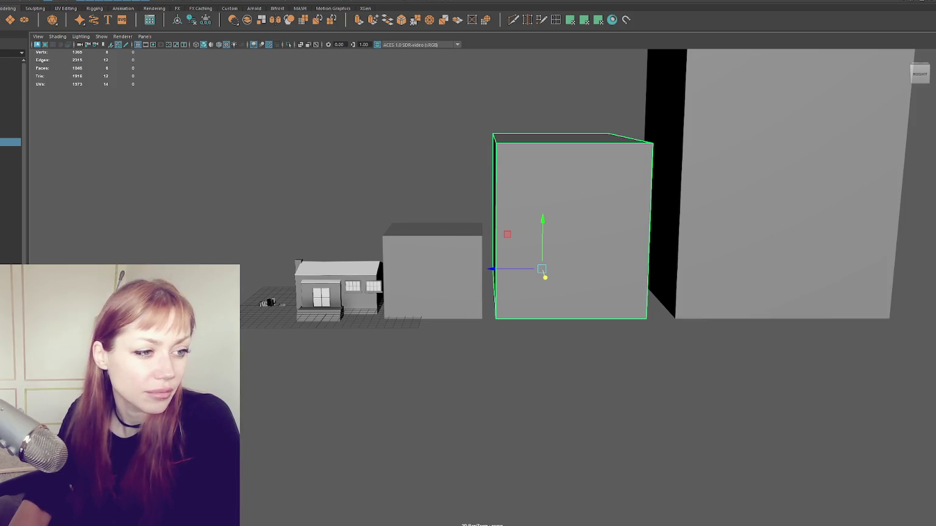
mouse_move(329, 256)
middle_mouse_down("alt")
mouse_move(294, 249)
mouse_move(401, 191)
mouse_move(395, 184)
mouse_move(441, 171)
middle_mouse_up("alt")
Zoom and orbit the perspective view around the grey boxes toward the house
scroll(441, 170, "down", 3)
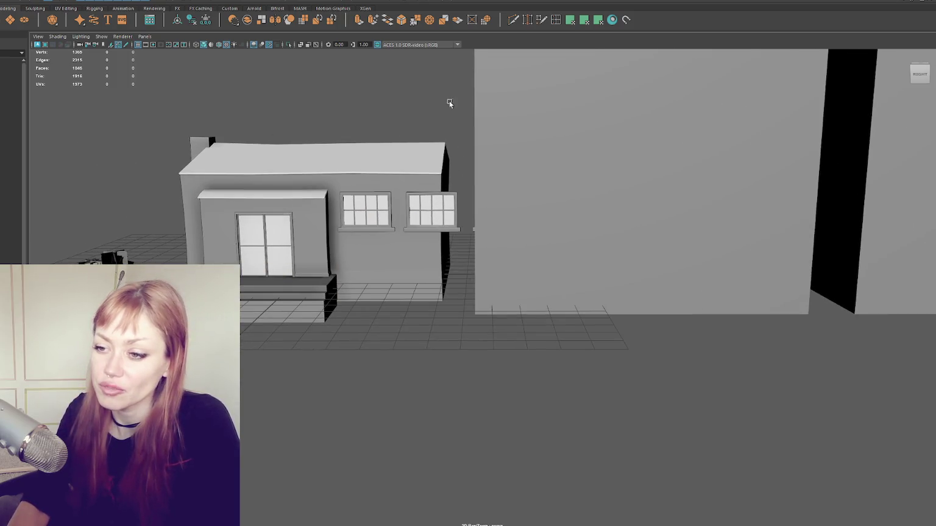
scroll(459, 126, "down", 3)
scroll(610, 161, "up", 3)
scroll(742, 142, "down", 2)
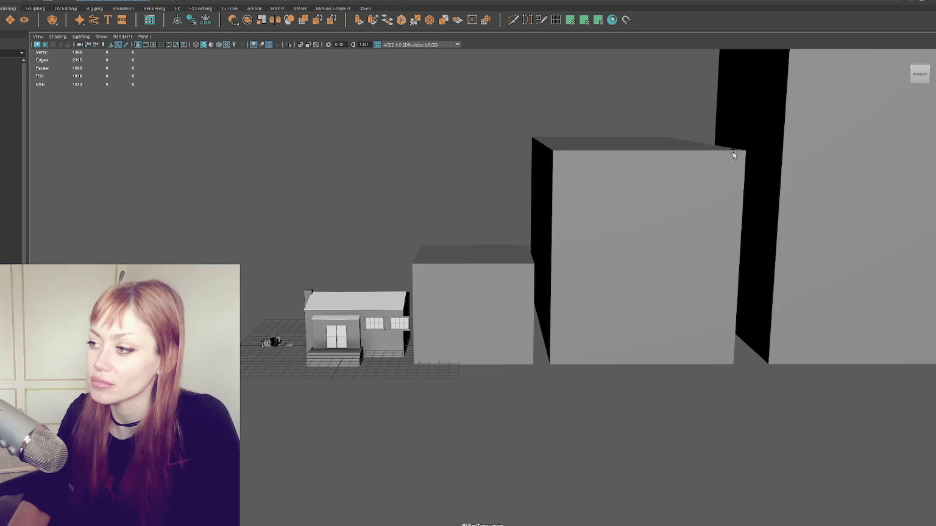
scroll(537, 301, "down", 3)
scroll(622, 210, "down", 3)
mouse_move(697, 195)
left_mouse_down("alt")
mouse_move(513, 274)
mouse_move(447, 265)
mouse_move(405, 309)
mouse_move(433, 384)
mouse_move(403, 334)
left_mouse_up("alt")
scroll(403, 334, "down", 3)
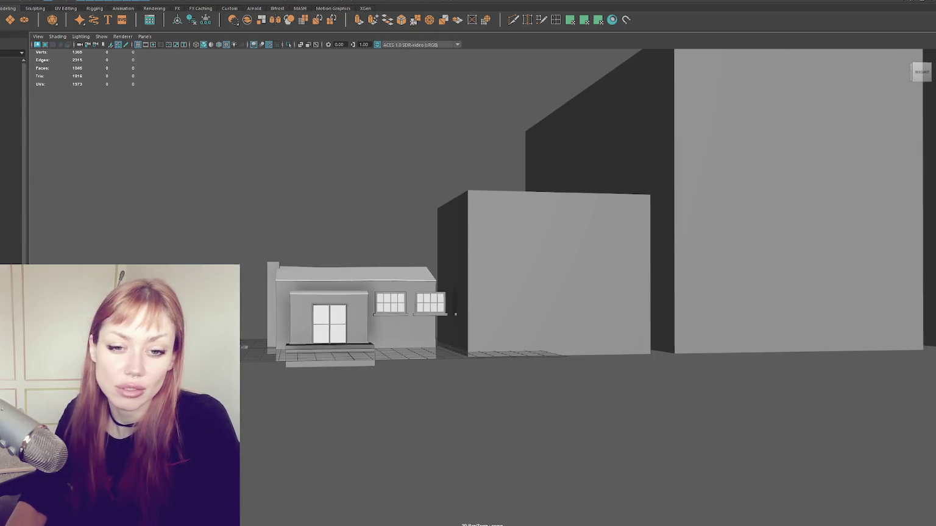
scroll(364, 318, "up", 3)
Select the house's left window, then its right window, and zoom in on it
left_click(332, 317)
scroll(347, 316, "up", 3)
left_click(396, 285)
scroll(408, 285, "up", 5)
scroll(408, 286, "down", 3)
scroll(398, 272, "down", 1)
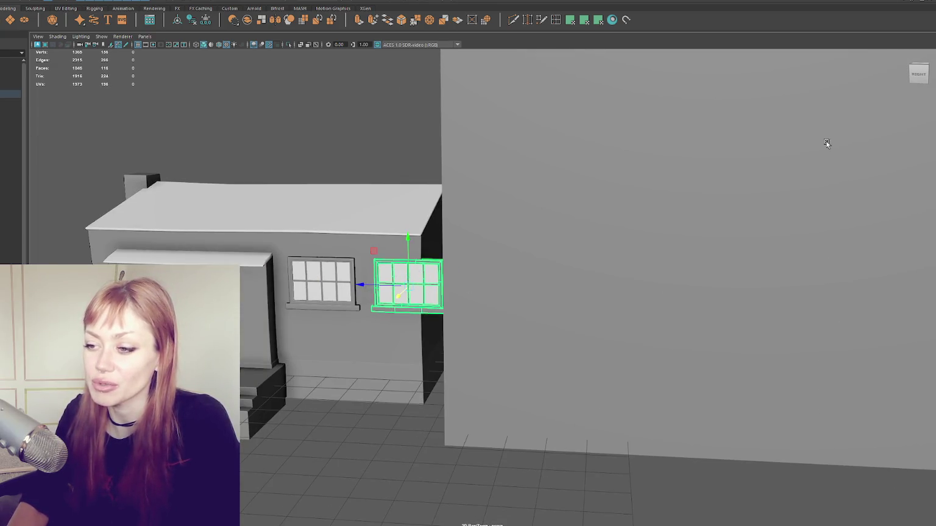
Find the crooked window hidden behind the wall in wireframe and move it over the left window
scroll(536, 257, "down", 3)
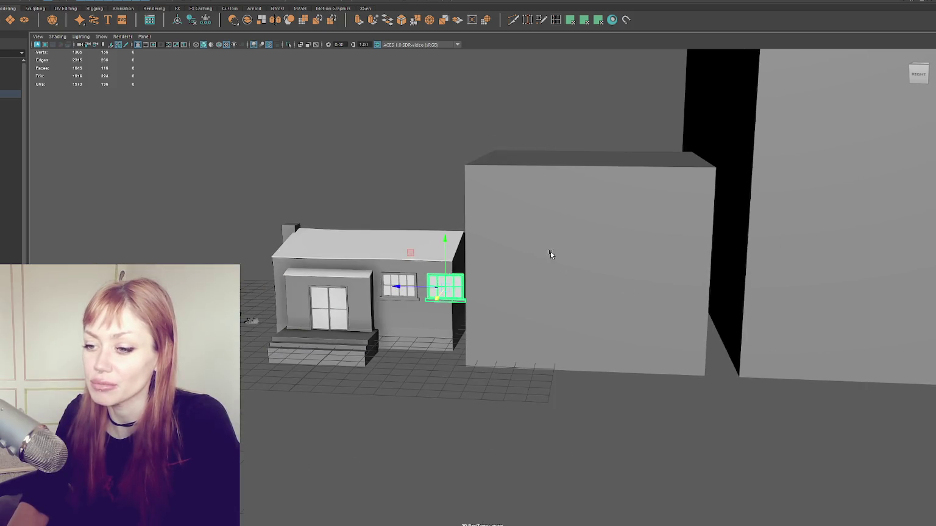
scroll(549, 254, "down", 2)
scroll(581, 261, "up", 3)
scroll(538, 263, "up", 3)
scroll(538, 262, "up", 2)
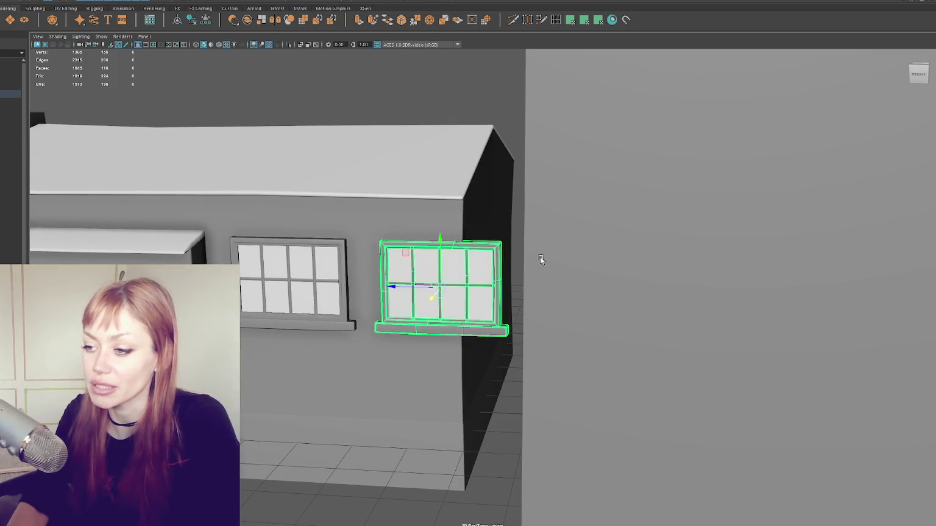
key("4")
left_click(595, 289)
key("5")
left_click_drag(584, 294, 280, 293)
middle_click_drag(280, 292, 372, 296, "alt")
Select the right-hand window and isolate the two windows from the rest of the scene
left_click(533, 283)
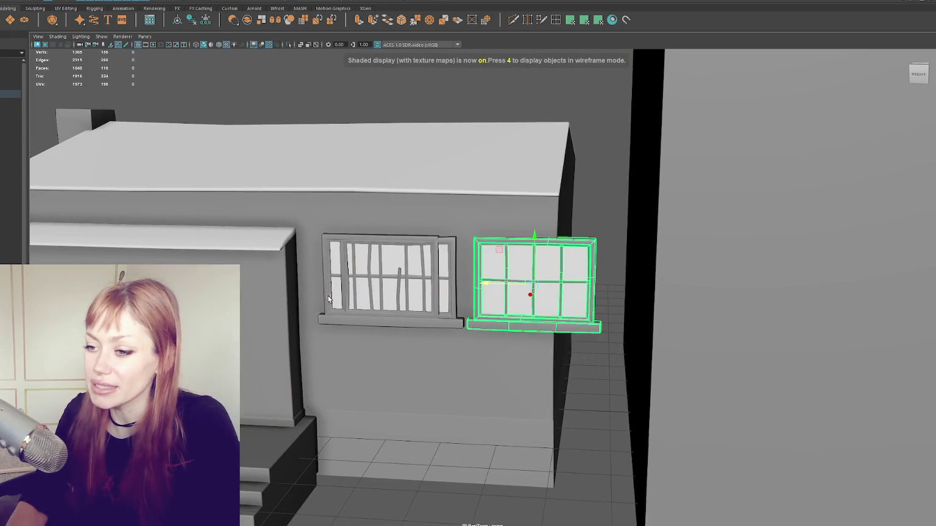
scroll(327, 298, "down", 3)
scroll(321, 279, "down", 2)
key("Delete")
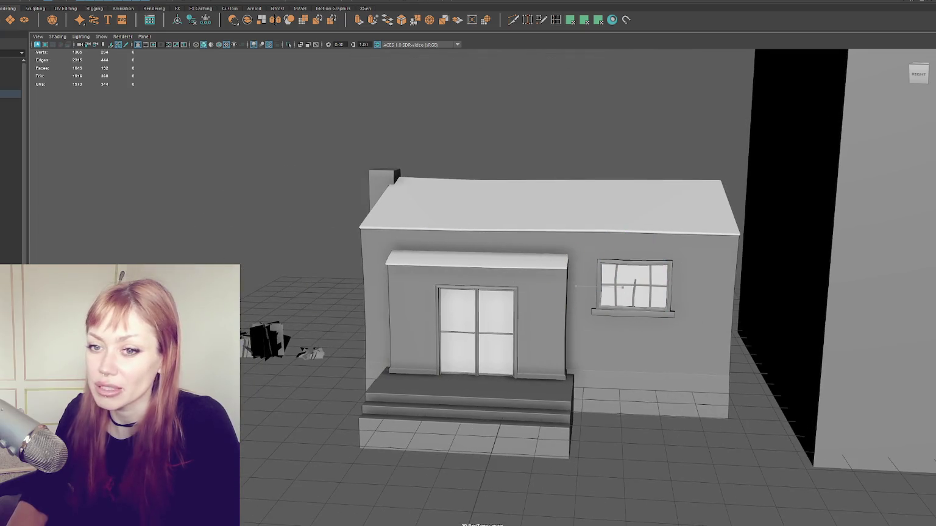
scroll(396, 287, "down", 3)
scroll(396, 287, "down", 2)
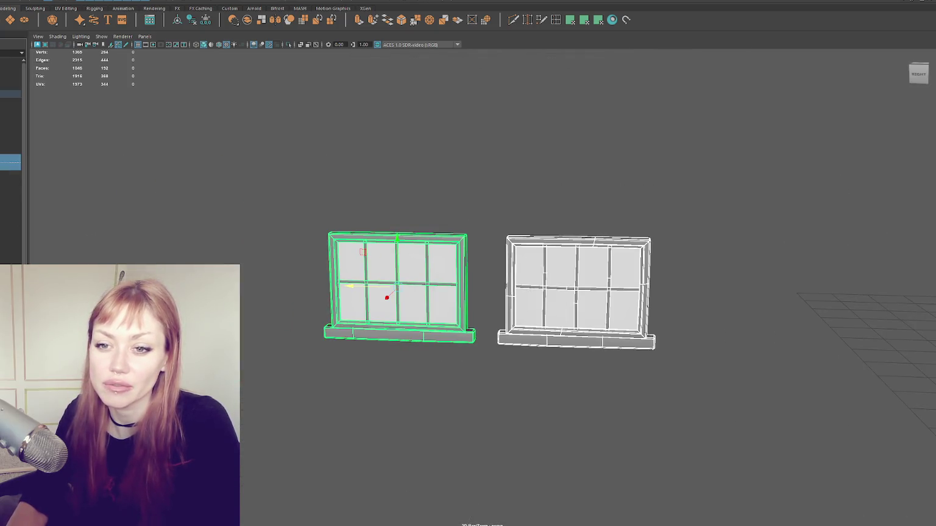
Group the window pieces, then select both windows, unisolate them and orbit back to the house
key("ctrl+g")
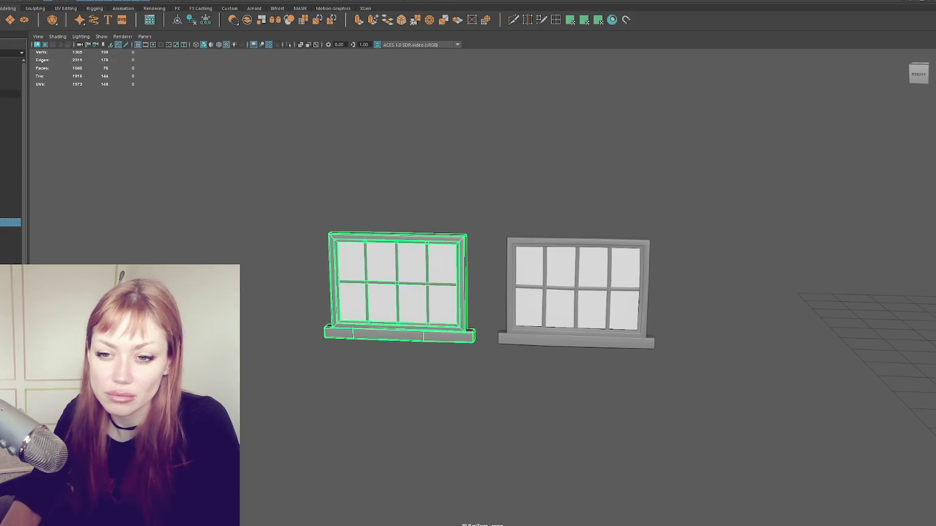
left_click(12, 210)
left_click(12, 214, "shift")
key("ctrl+h")
mouse_move(733, 218)
left_mouse_down("alt")
mouse_move(380, 215)
mouse_move(133, 194)
left_mouse_up("alt")
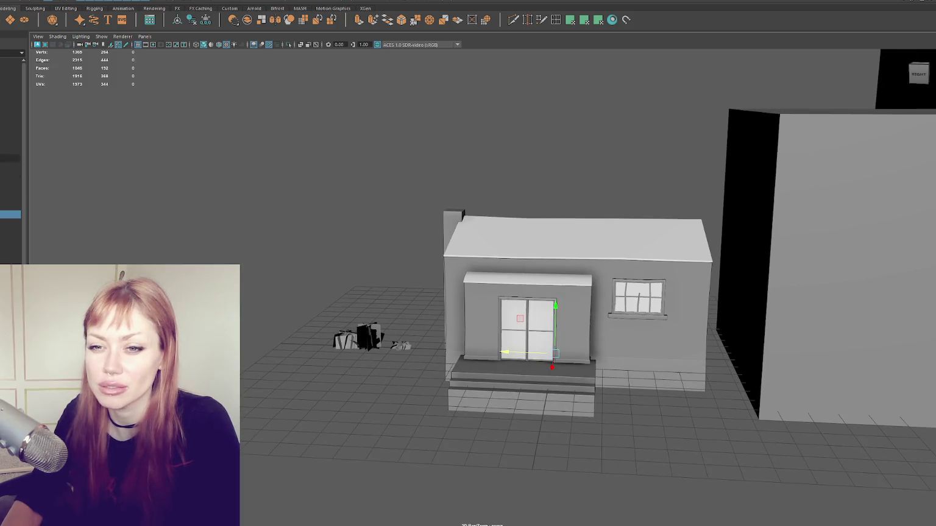
left_click(11, 150)
left_click(822, 243)
key("f")
scroll(441, 268, "down", 5)
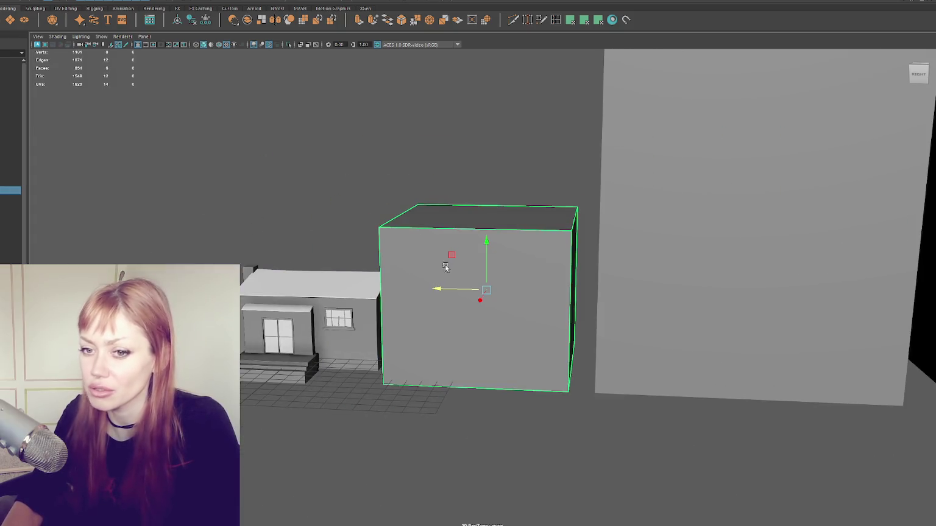
left_click(11, 198)
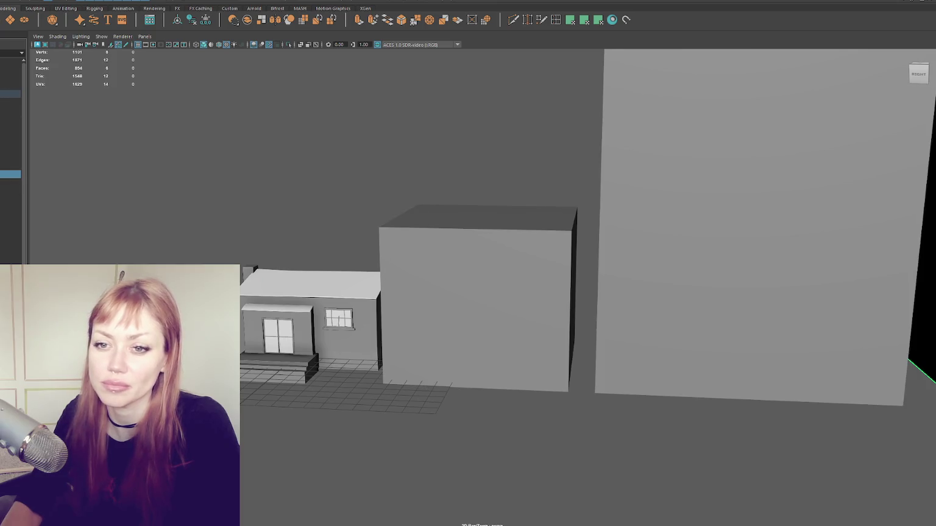
left_click(10, 190)
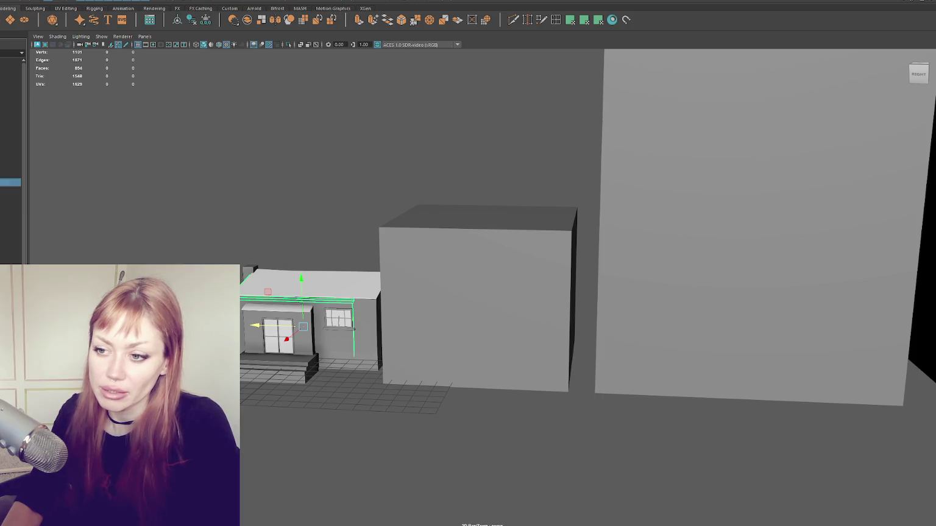
left_click(10, 186)
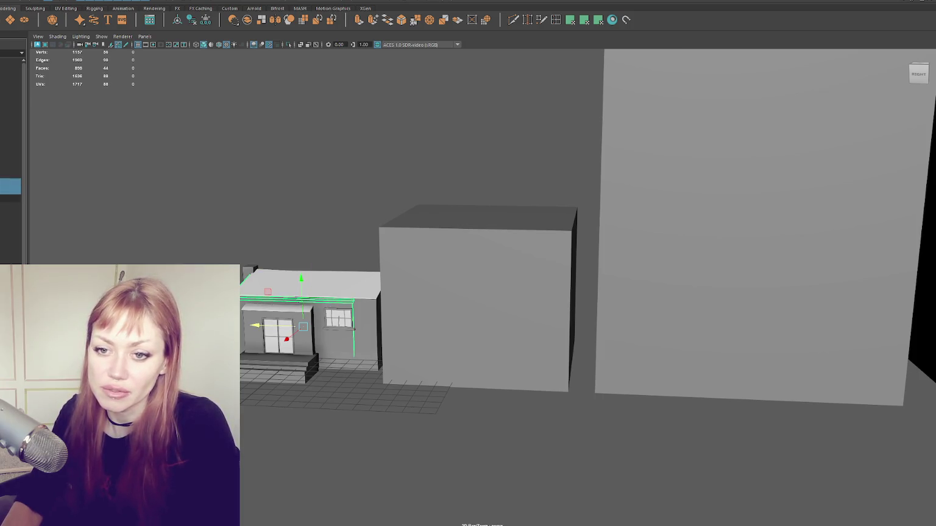
left_click(11, 198)
left_click(10, 207)
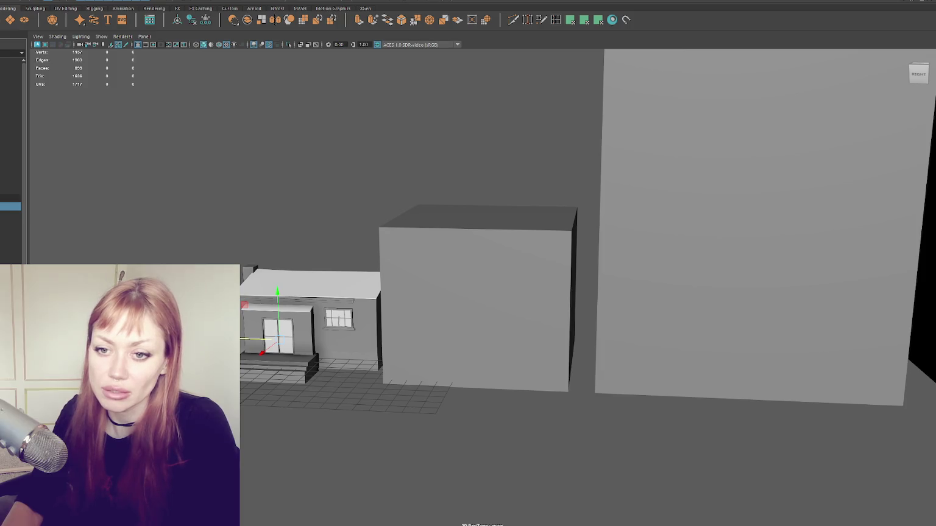
left_click(10, 182)
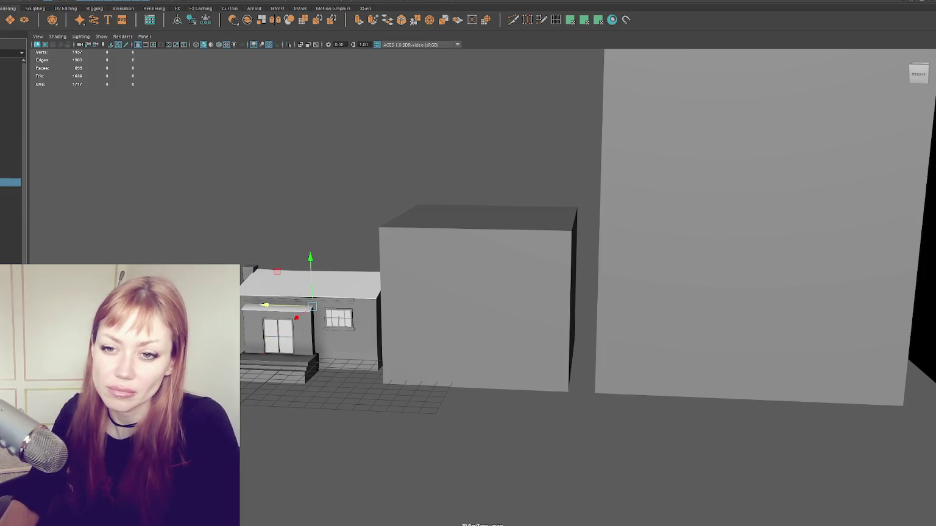
left_click(11, 185)
key("Delete")
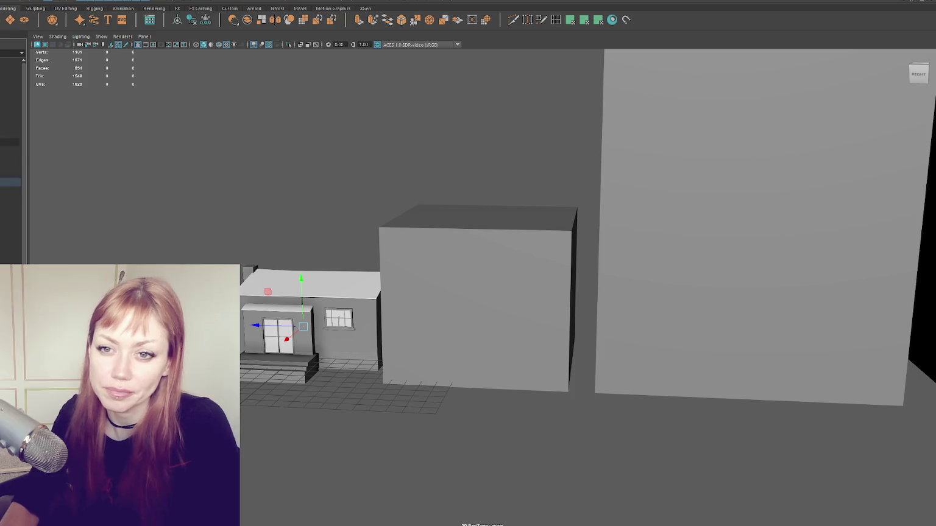
left_click(9, 158)
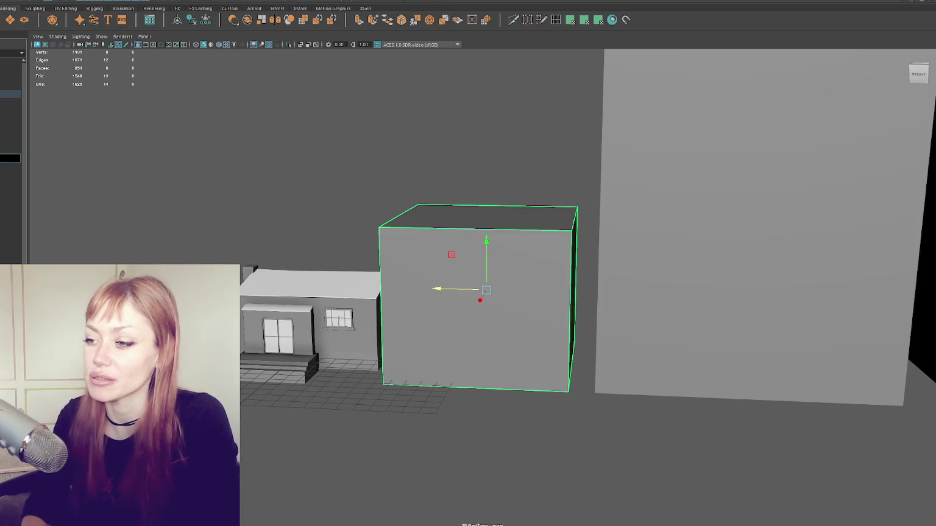
scroll(651, 285, "down", 3)
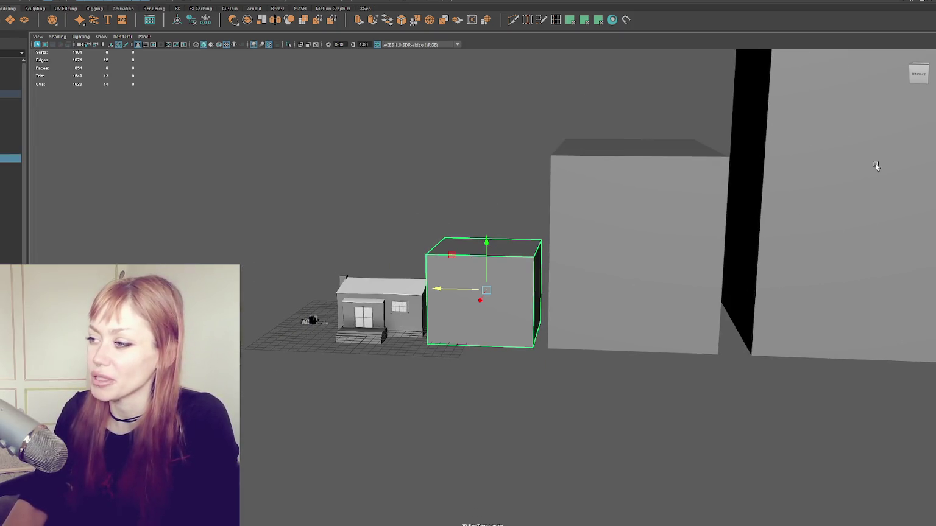
scroll(522, 260, "up", 3)
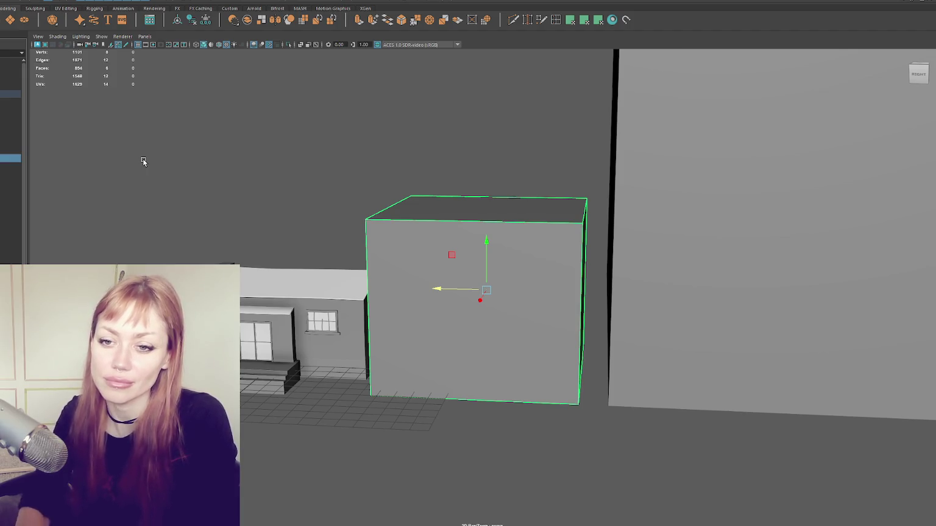
left_click(17, 166)
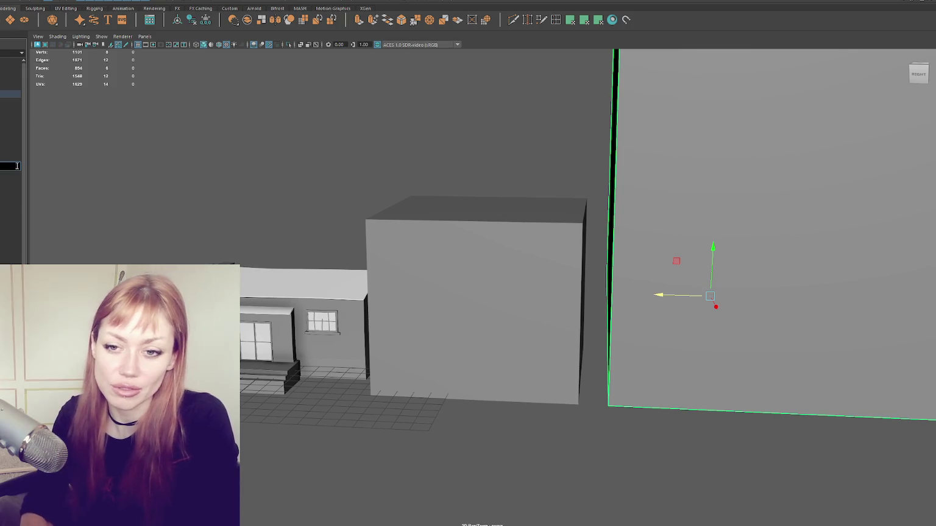
left_click(6, 174)
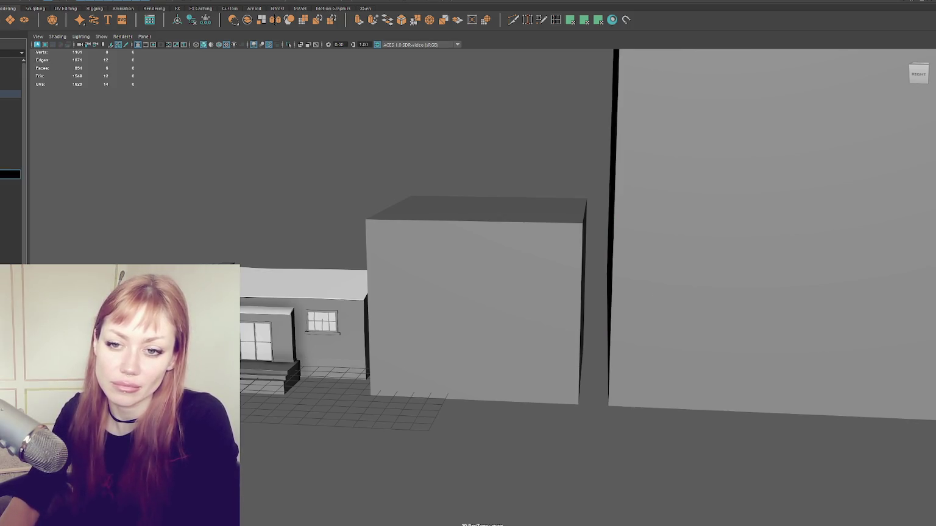
left_click(5, 174)
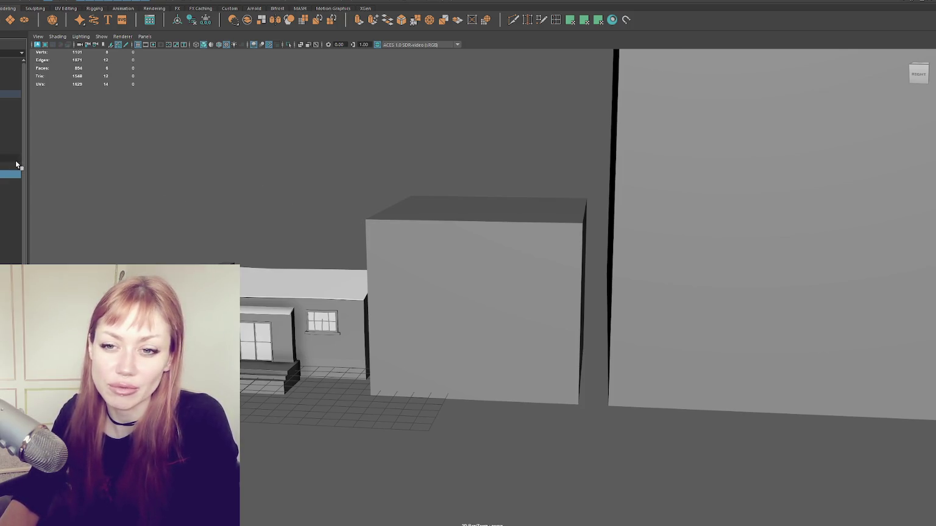
left_click(11, 159)
scroll(524, 138, "down", 3)
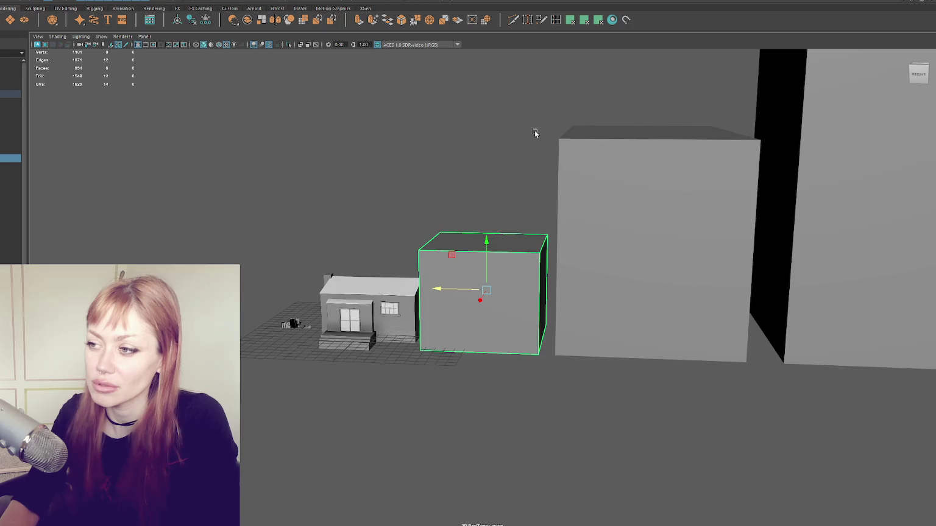
left_click(595, 152)
scroll(603, 157, "down", 2)
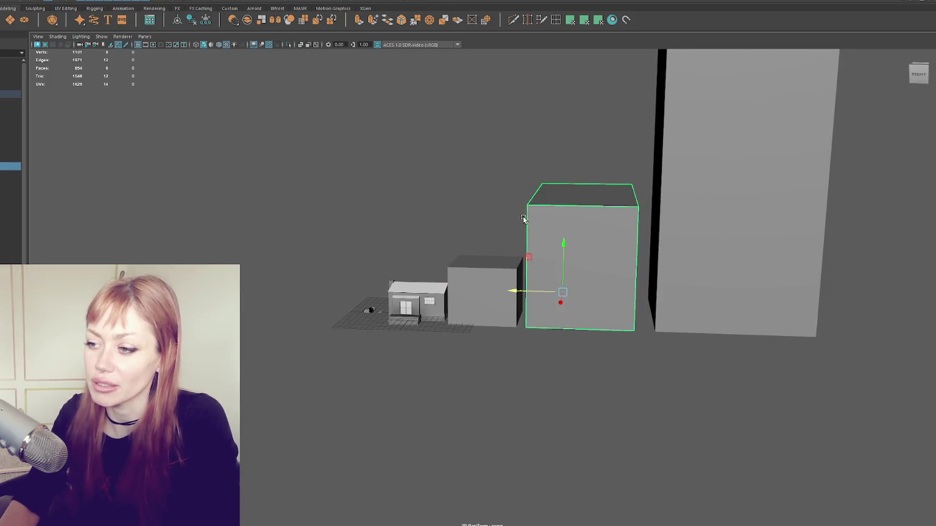
left_click(473, 286)
scroll(487, 280, "down", 2)
scroll(528, 235, "down", 2)
left_click(573, 190)
scroll(574, 190, "up", 2)
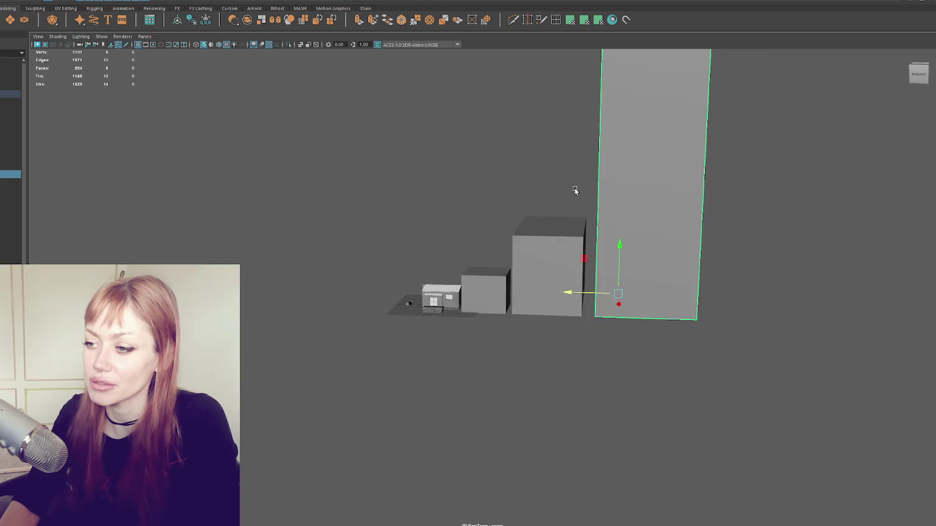
scroll(573, 190, "up", 3)
mouse_move(486, 220)
left_mouse_down("alt")
mouse_move(581, 262)
mouse_move(773, 267)
mouse_move(616, 262)
left_mouse_up("alt")
left_click(527, 259)
left_click_drag(677, 246, 637, 249, "alt")
scroll(533, 235, "up", 2)
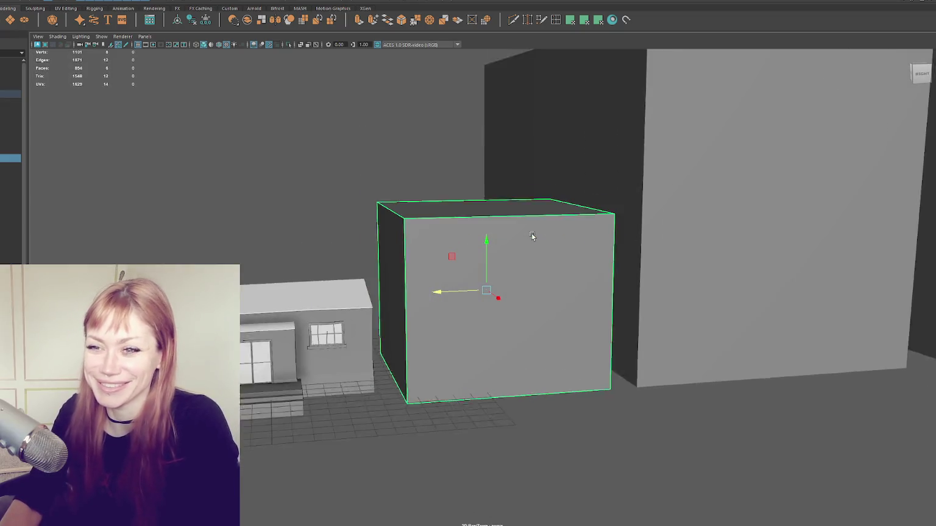
scroll(356, 216, "up", 2)
mouse_move(364, 260)
left_mouse_down("alt")
mouse_move(282, 230)
mouse_move(363, 191)
mouse_move(349, 195)
mouse_move(392, 202)
mouse_move(439, 169)
left_mouse_up("alt")
scroll(281, 226, "up", 2)
scroll(293, 217, "down", 2)
left_click(440, 169)
scroll(440, 170, "up", 2)
mouse_move(377, 255)
left_mouse_down("alt")
mouse_move(341, 244)
mouse_move(324, 278)
left_mouse_up("alt")
left_click(324, 278)
middle_click_drag(420, 243, 342, 204, "alt")
mouse_move(343, 204)
left_mouse_down("alt")
mouse_move(353, 191)
mouse_move(426, 186)
mouse_move(345, 187)
mouse_move(335, 190)
mouse_move(579, 192)
mouse_move(555, 204)
mouse_move(516, 195)
left_mouse_up("alt")
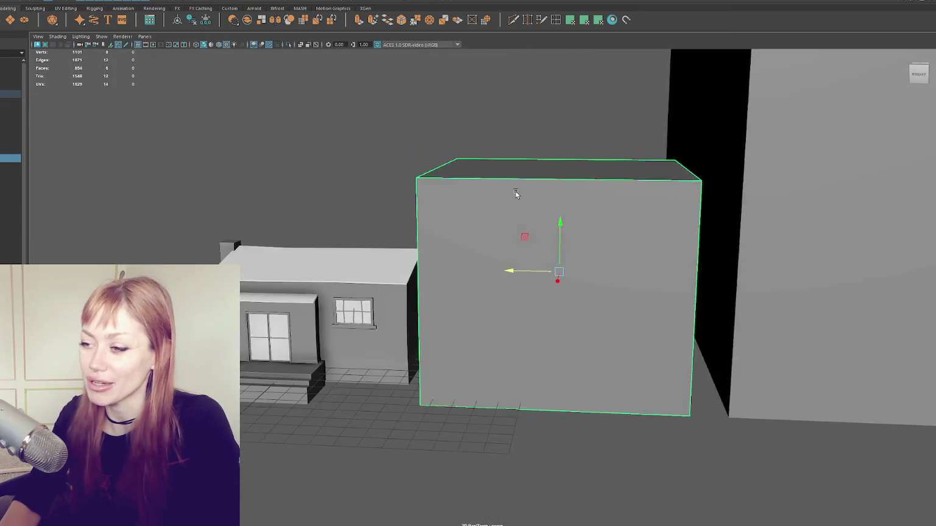
right_click_drag(516, 195, 346, 188, "alt")
left_click(596, 226)
left_click_drag(595, 225, 510, 290, "alt")
right_click_drag(510, 290, 500, 291, "alt")
mouse_move(500, 292)
left_mouse_down("alt")
mouse_move(466, 276)
mouse_move(729, 257)
left_mouse_up("alt")
left_click(466, 276)
mouse_move(729, 257)
right_mouse_down("alt")
mouse_move(615, 218)
mouse_move(672, 217)
right_mouse_up("alt")
left_click(673, 218)
mouse_move(672, 217)
left_mouse_down("alt")
mouse_move(426, 243)
mouse_move(670, 262)
left_mouse_up("alt")
right_click_drag(670, 262, 741, 277, "alt")
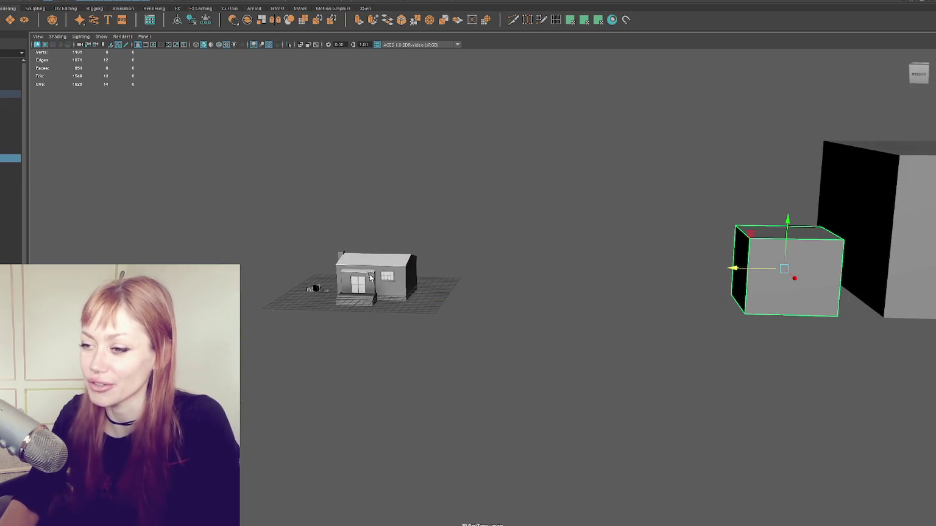
left_click_drag(741, 277, 567, 203, "alt")
right_click_drag(566, 203, 255, 199, "alt")
left_click_drag(255, 200, 341, 121, "alt")
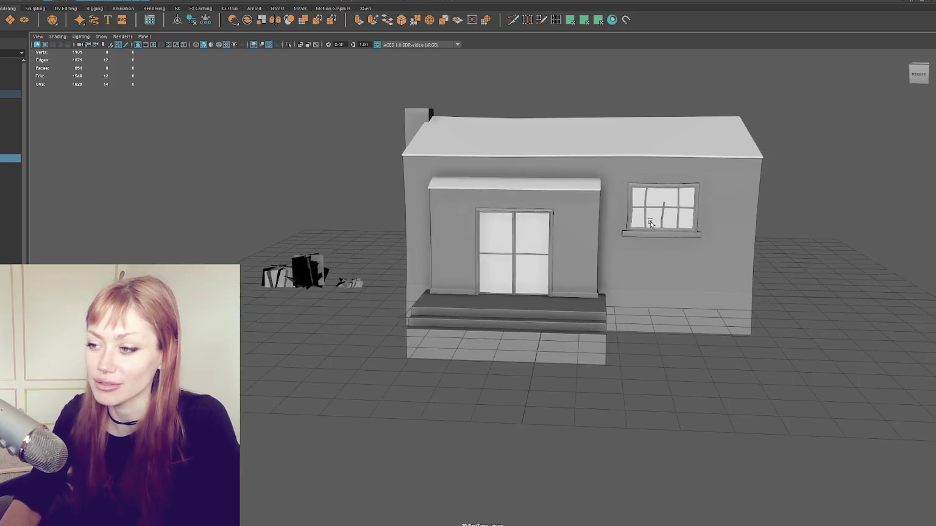
right_click_drag(341, 122, 367, 58, "alt")
key("ctrl+d")
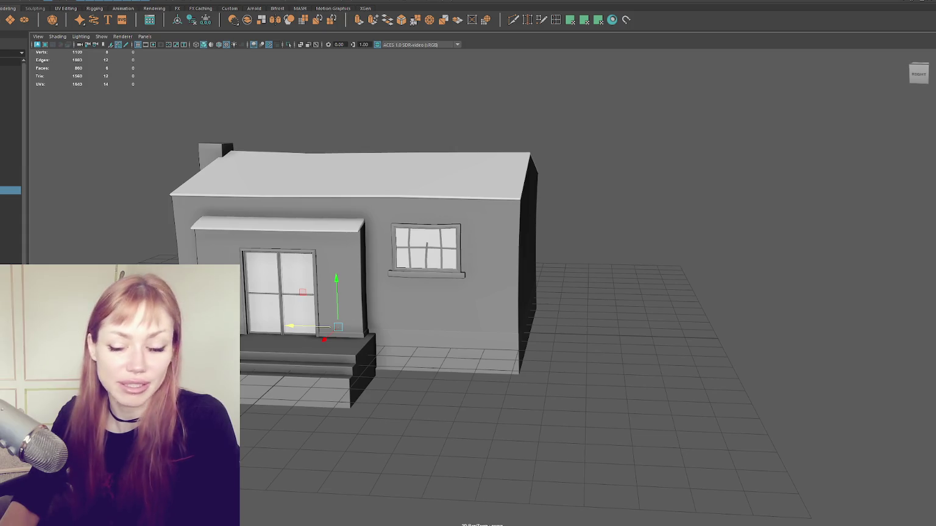
Drag the cube copy right, away from the house, and frame it head-on
left_click_drag(327, 330, 560, 330)
key("f")
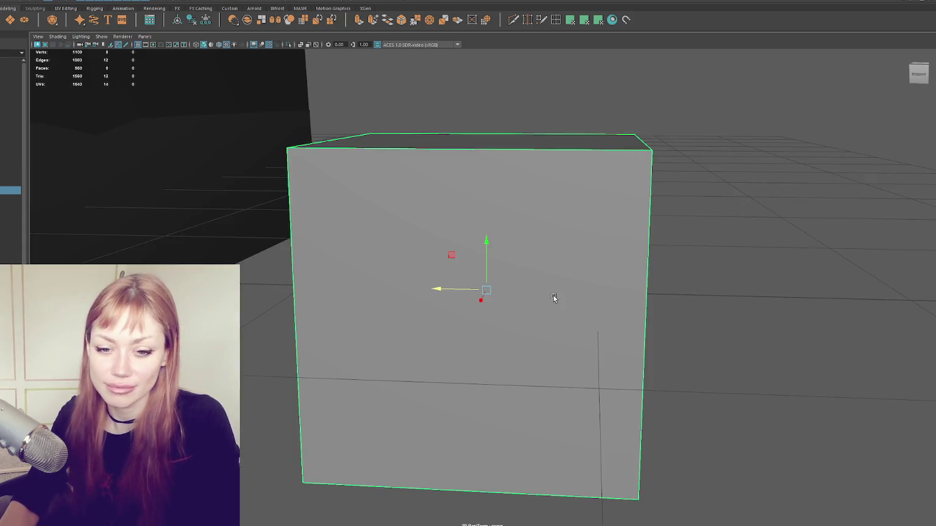
scroll(554, 294, "down", 2)
mouse_move(554, 292)
left_mouse_down("alt")
mouse_move(660, 246)
mouse_move(572, 226)
mouse_move(638, 247)
left_mouse_up("alt")
scroll(661, 249, "down", 2)
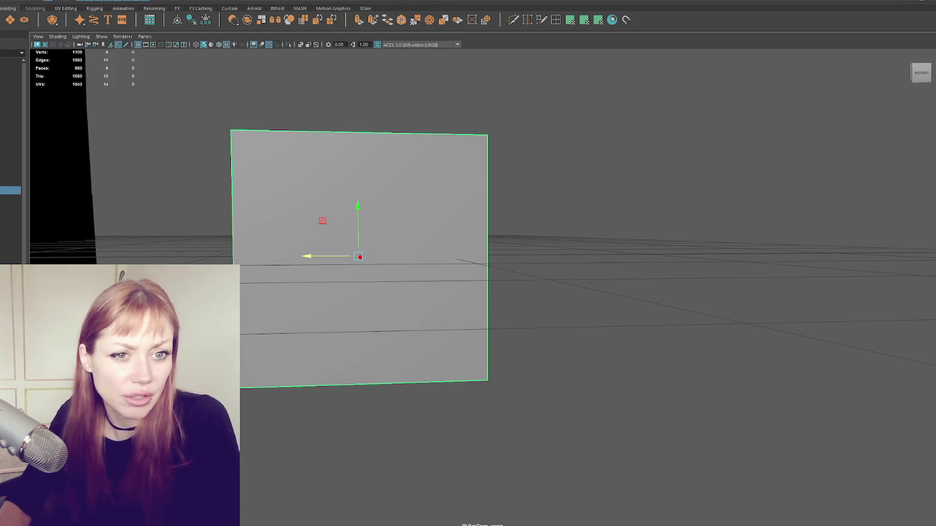
middle_click_drag(516, 253, 358, 227, "alt")
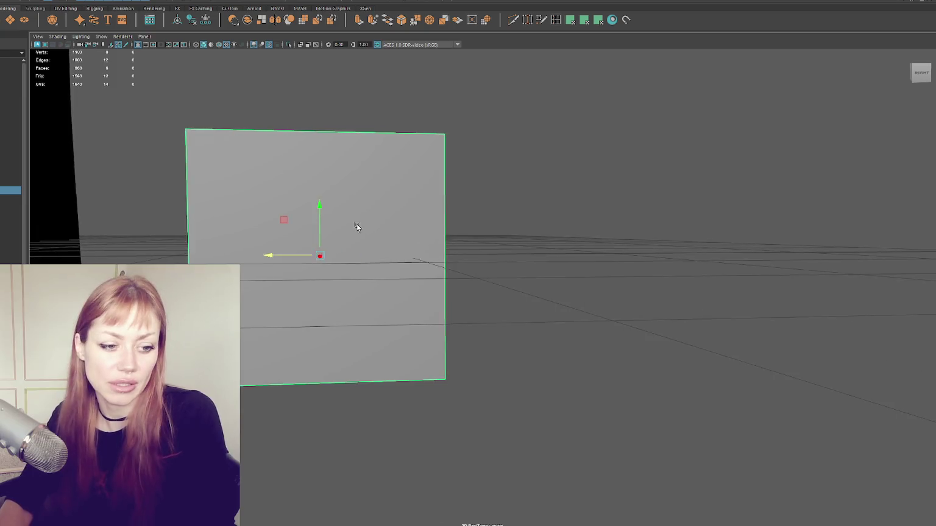
Delete five faces of the copied cube so only a single plane remains
scroll(359, 227, "down", 3)
mouse_move(418, 231)
left_mouse_down("alt")
mouse_move(438, 234)
mouse_move(396, 230)
left_mouse_up("alt")
left_click_drag(626, 125, 429, 312)
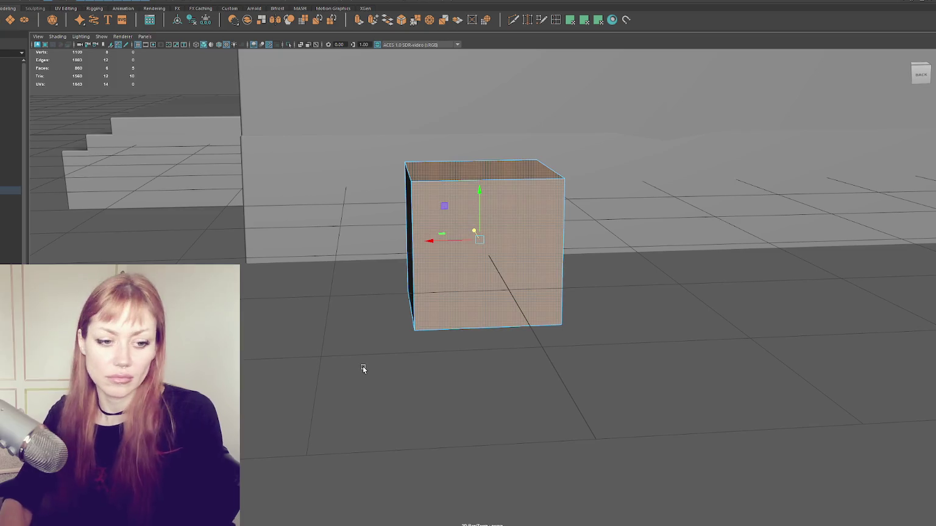
key("Delete")
left_click_drag(362, 366, 553, 352, "alt")
left_click_drag(508, 304, 585, 305, "alt")
key("F8")
Scale the plane taller like a door and shift it left along X
mouse_move(524, 182)
left_mouse_down("alt")
mouse_move(402, 255)
mouse_move(450, 274)
left_mouse_up("alt")
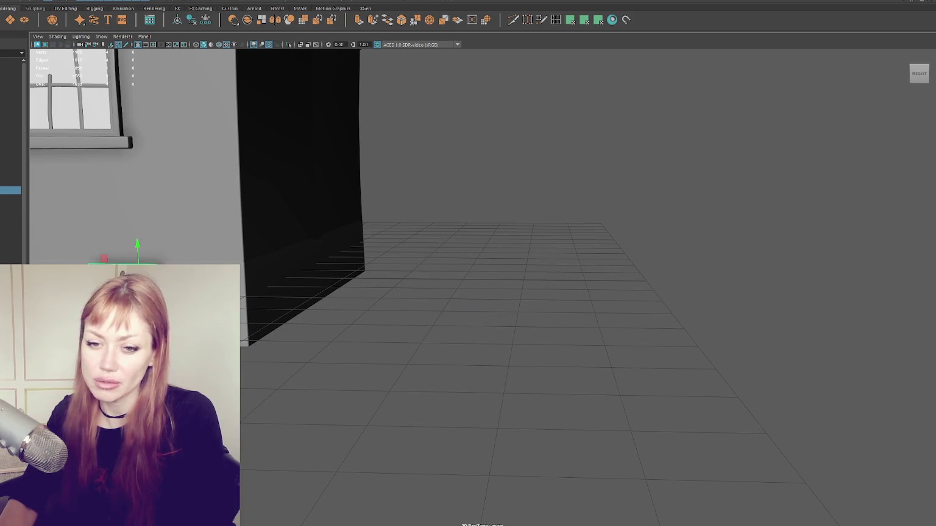
scroll(450, 292, "down", 5)
key("r")
mouse_move(451, 286)
left_mouse_down()
mouse_move(450, 296)
mouse_move(454, 227)
mouse_move(347, 249)
left_mouse_up()
key("w")
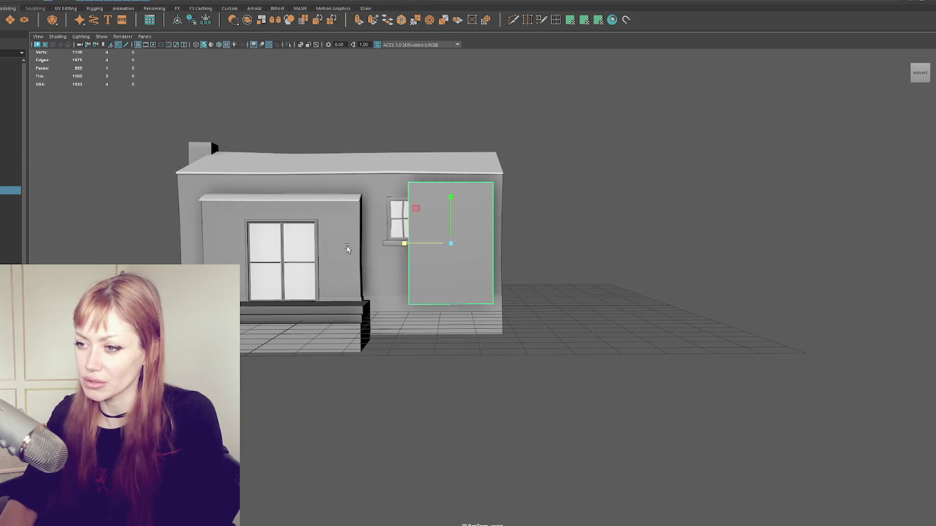
left_click_drag(418, 244, 414, 243)
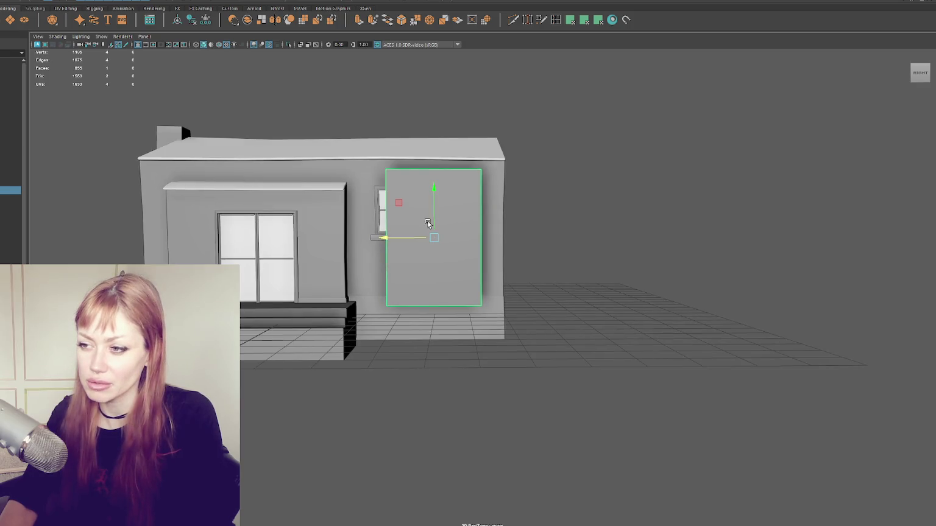
key("space")
Orbit around the house and select the grey block at its right end
mouse_move(412, 223)
left_mouse_down()
mouse_move(420, 239)
mouse_move(457, 228)
left_mouse_up()
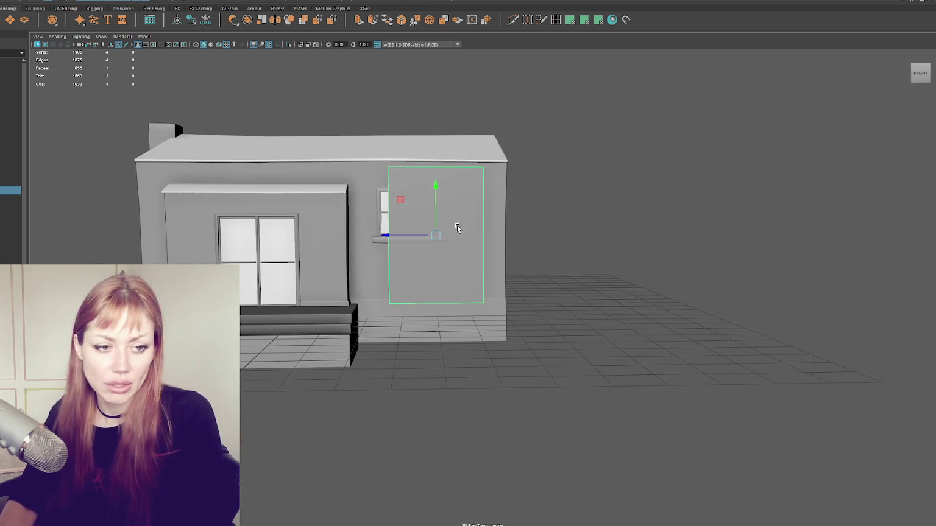
mouse_move(438, 192)
left_mouse_down()
mouse_move(437, 176)
mouse_move(449, 256)
mouse_move(756, 249)
mouse_move(362, 272)
mouse_move(389, 272)
left_mouse_up()
left_click(755, 250)
left_click(327, 296)
mouse_move(327, 296)
left_mouse_down("alt")
mouse_move(303, 266)
mouse_move(391, 312)
mouse_move(356, 304)
mouse_move(427, 261)
left_mouse_up("alt")
left_click(300, 275)
left_click(356, 304)
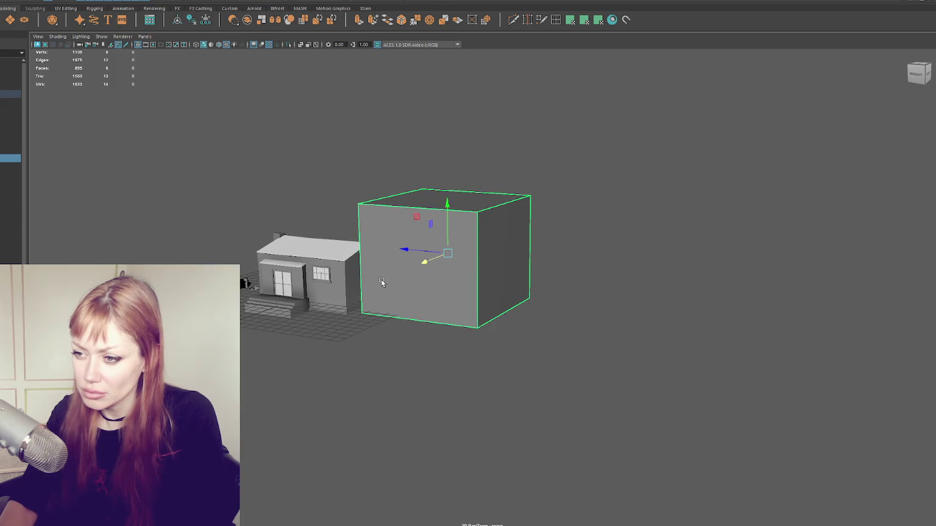
Undo the door plane's size changes back to the grey block selection
key("w")
key("f")
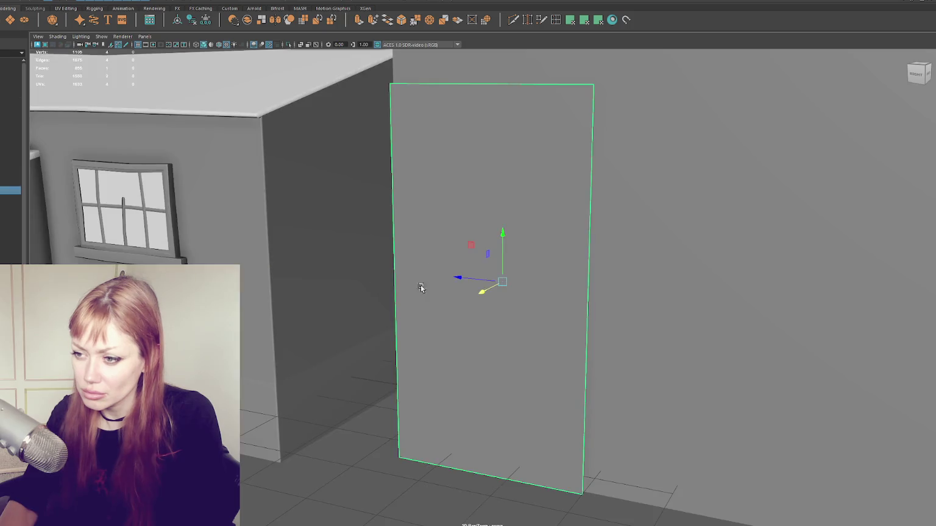
key("ctrl+z")
key("ctrl+z")
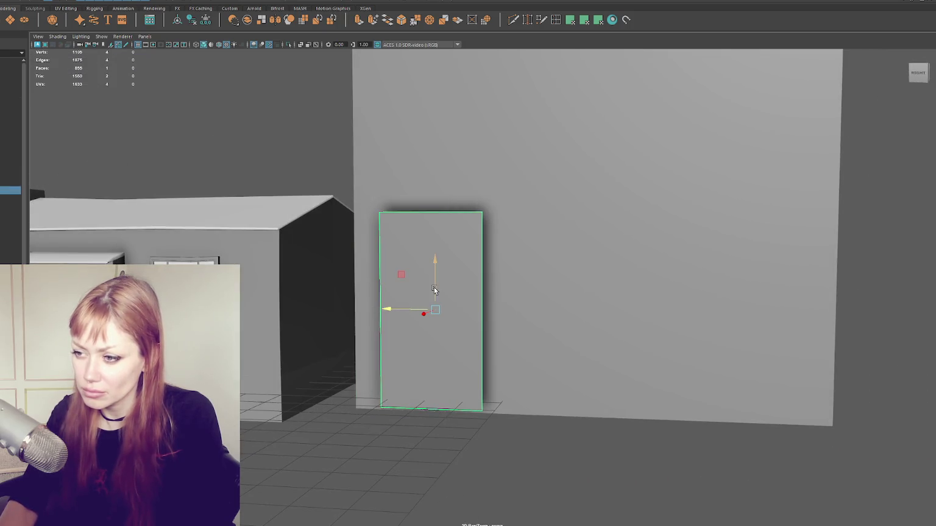
key("ctrl+z")
key("ctrl+z")
Delete the grey block's bottom face, then orbit round and select the wall block
left_click_drag(575, 247, 675, 198, "alt")
key("F11")
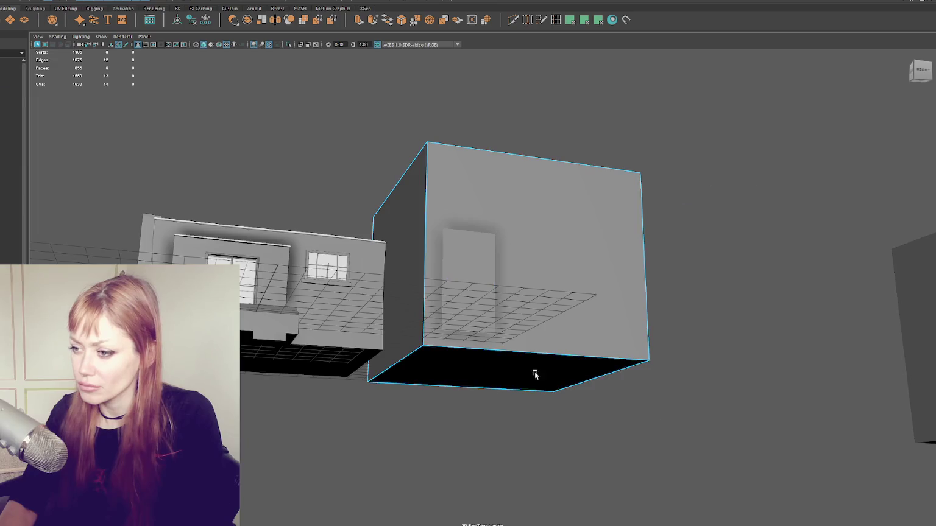
left_click(538, 389)
key("Delete")
left_click_drag(535, 388, 453, 360, "alt")
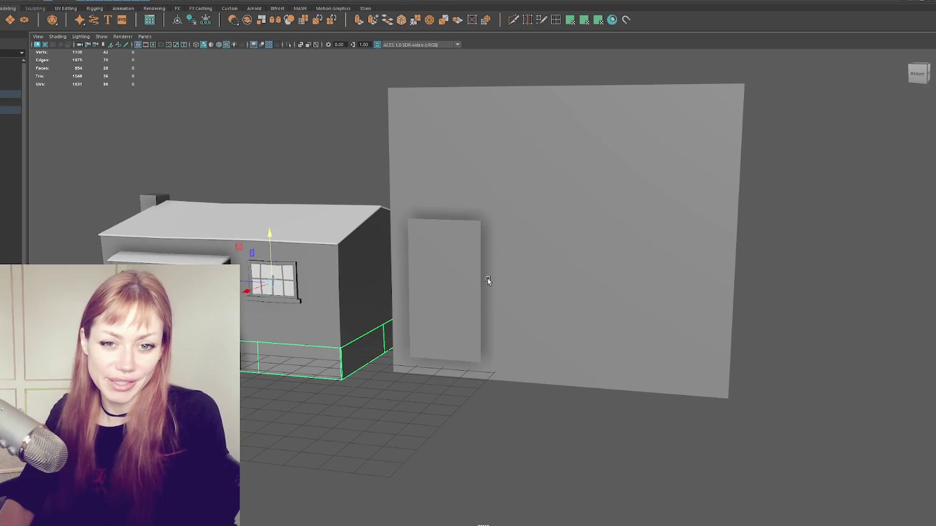
mouse_move(685, 240)
left_mouse_down("alt")
mouse_move(597, 280)
mouse_move(628, 275)
left_mouse_up("alt")
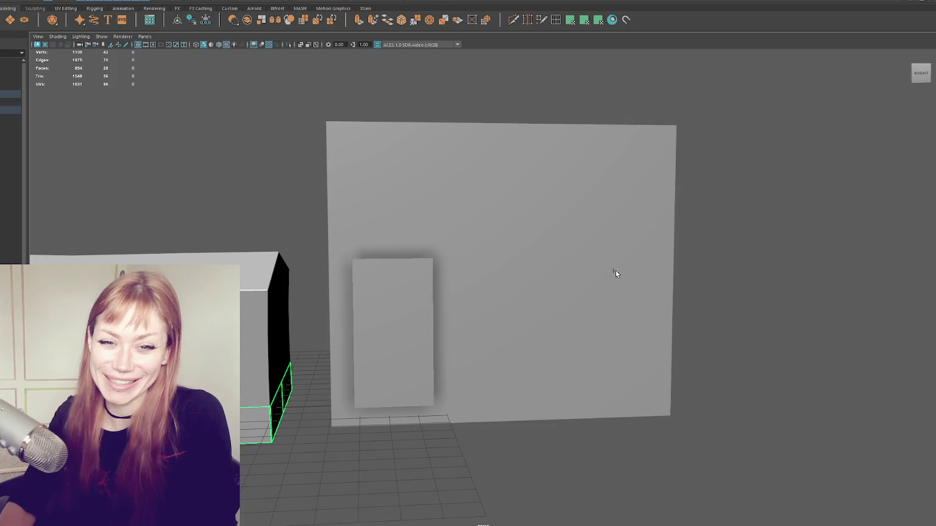
mouse_move(460, 195)
left_mouse_down("alt")
mouse_move(424, 174)
mouse_move(497, 178)
mouse_move(483, 198)
mouse_move(487, 45)
left_mouse_up("alt")
left_click(424, 174)
Bevel the wall block's edges, trying fraction 0.01 and then 0.005
key("ctrl+b")
left_click(763, 302)
type("0.01")
key("Return")
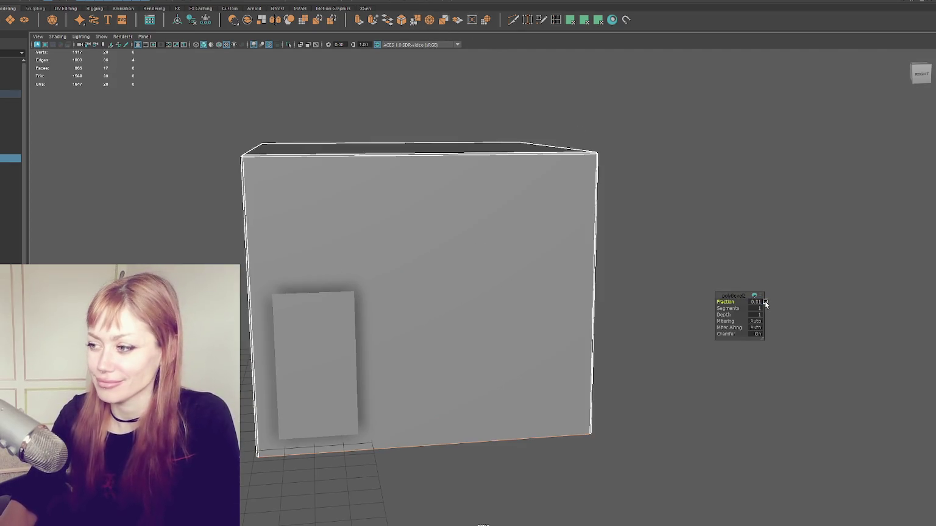
type("0.005")
key("Return")
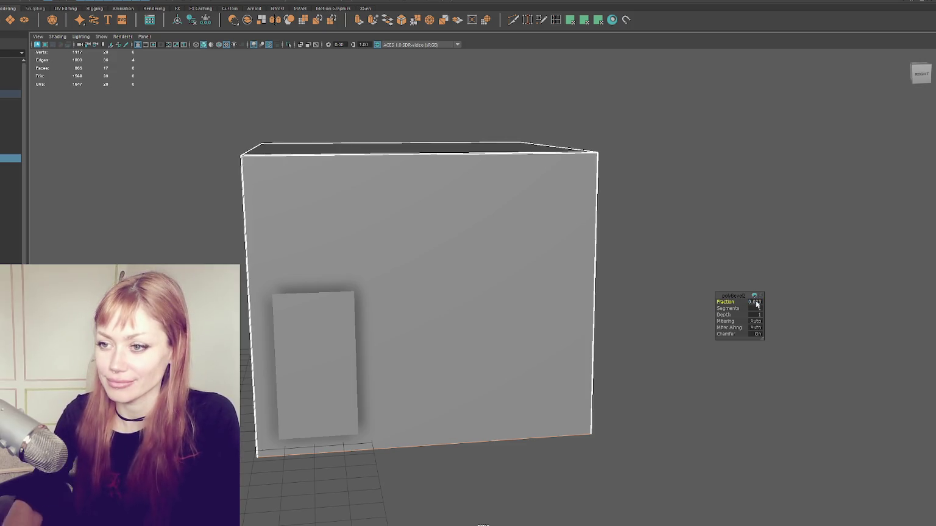
Move the wall block down and raise its bottom vertices into a thin strip
left_click_drag(621, 242, 591, 265, "alt")
left_click(351, 328)
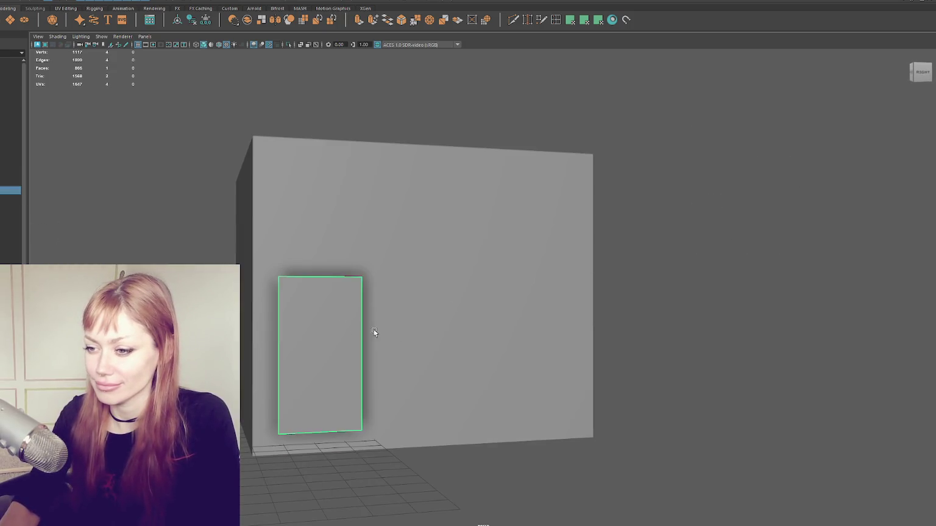
left_click_drag(351, 327, 377, 335, "alt")
left_click(481, 256)
key("f")
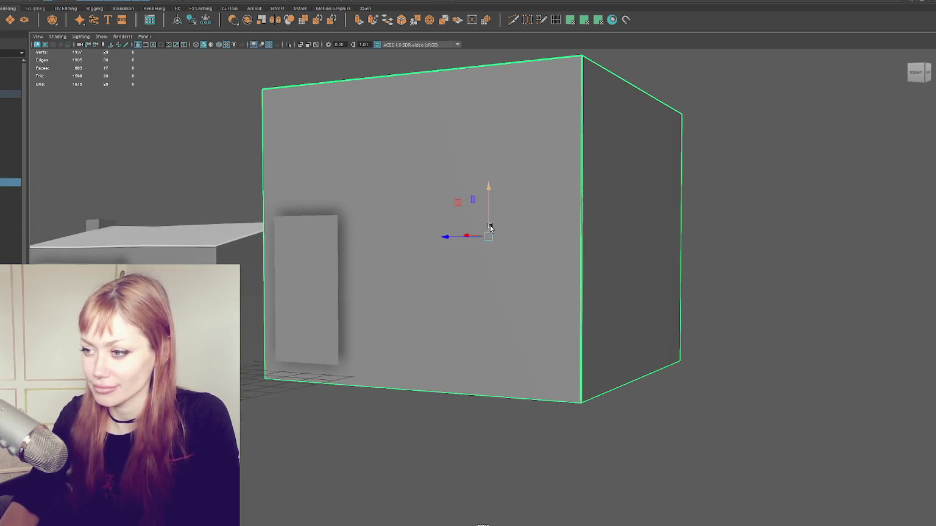
left_click_drag(490, 228, 489, 444)
right_click(722, 262)
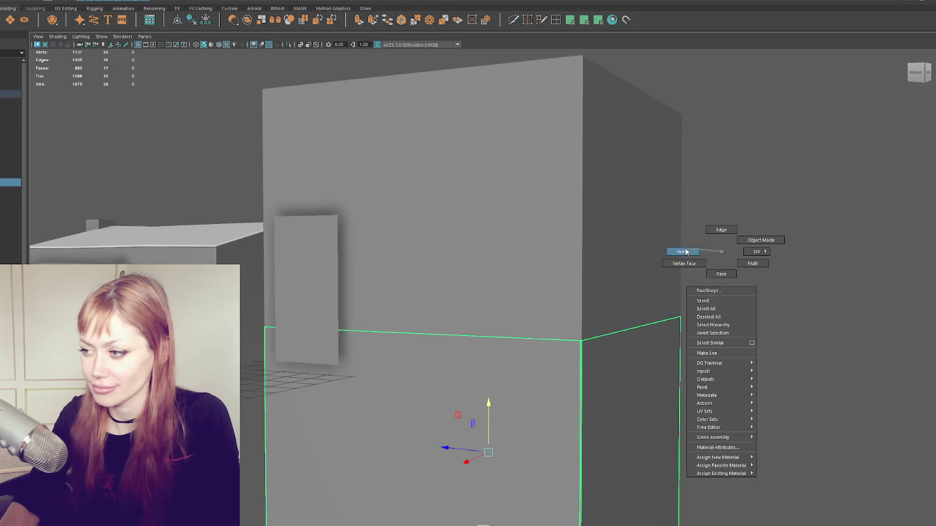
left_click(682, 251)
scroll(669, 385, "down", 3)
left_click_drag(490, 419, 531, 277)
Select the bottom strip, recenter its pivot and nudge it up against the wall base
key("F8")
left_click(496, 313)
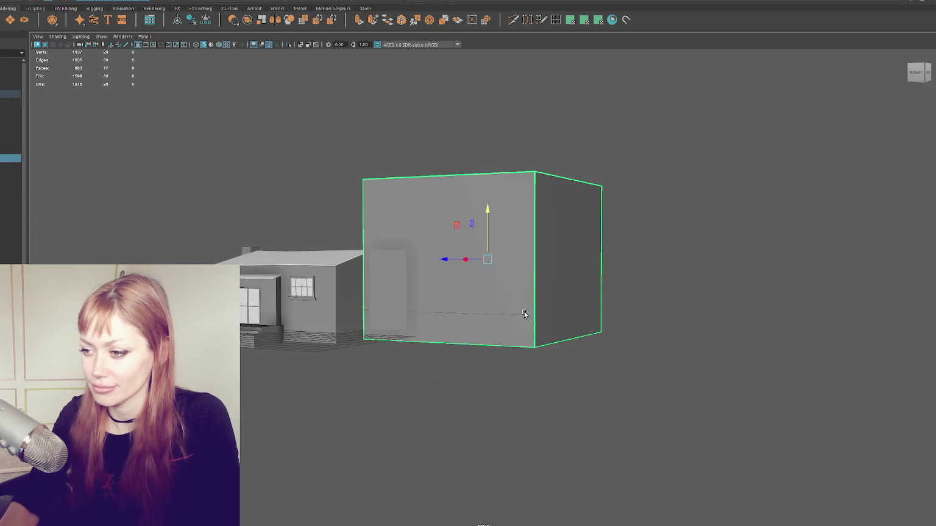
left_click(523, 314)
key("f")
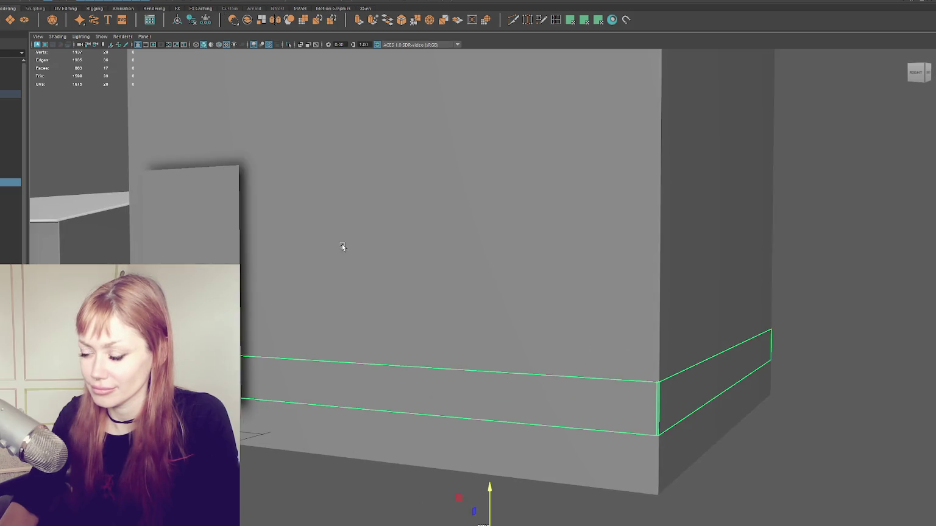
left_click(185, 21)
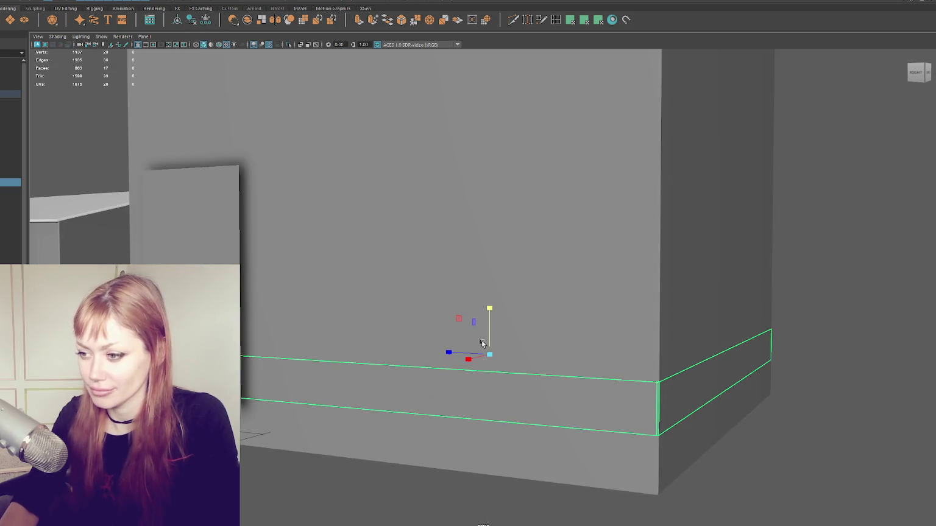
left_click_drag(488, 354, 492, 382)
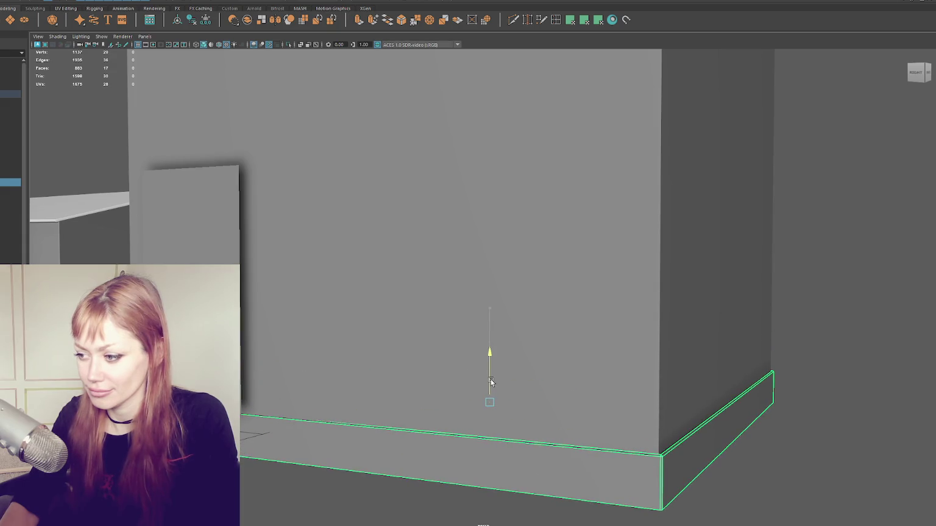
Select the strip's corner vertices and pull them left so the strip wraps the corner
key("F9")
left_click_drag(856, 256, 637, 524)
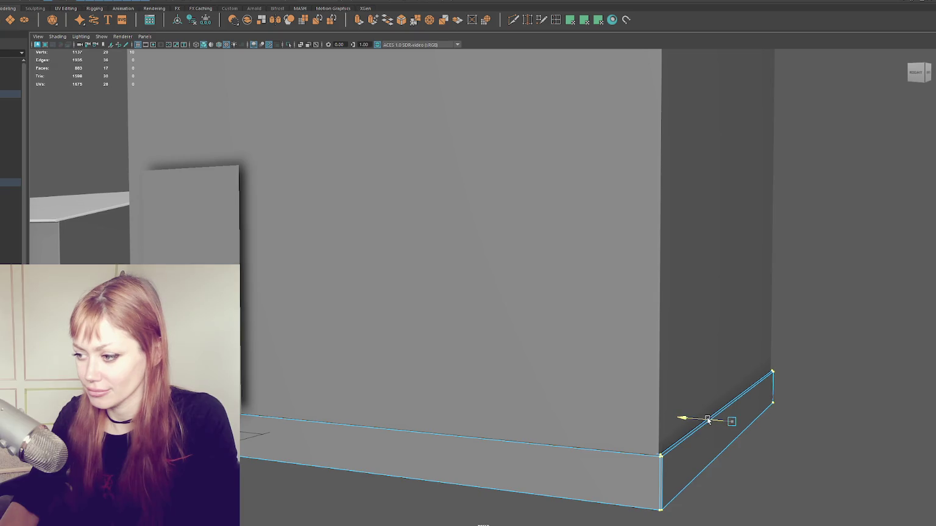
mouse_move(706, 421)
left_mouse_down()
mouse_move(633, 414)
mouse_move(590, 351)
mouse_move(375, 421)
mouse_move(372, 432)
mouse_move(754, 377)
mouse_move(280, 340)
mouse_move(352, 274)
left_mouse_up()
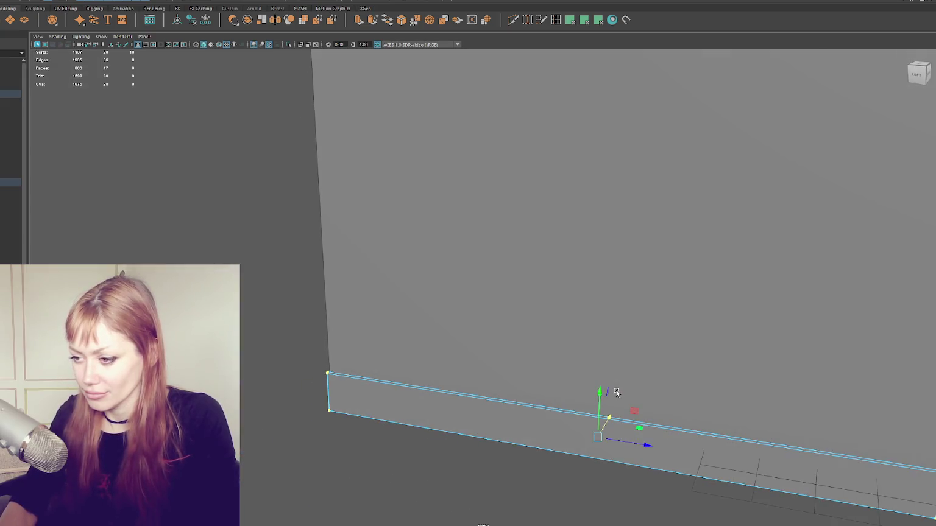
left_click_drag(432, 413, 447, 354, "alt")
left_click_drag(773, 247, 533, 519)
mouse_move(660, 345)
left_mouse_down("alt")
mouse_move(652, 314)
mouse_move(626, 299)
mouse_move(292, 174)
left_mouse_up("alt")
left_click(343, 152)
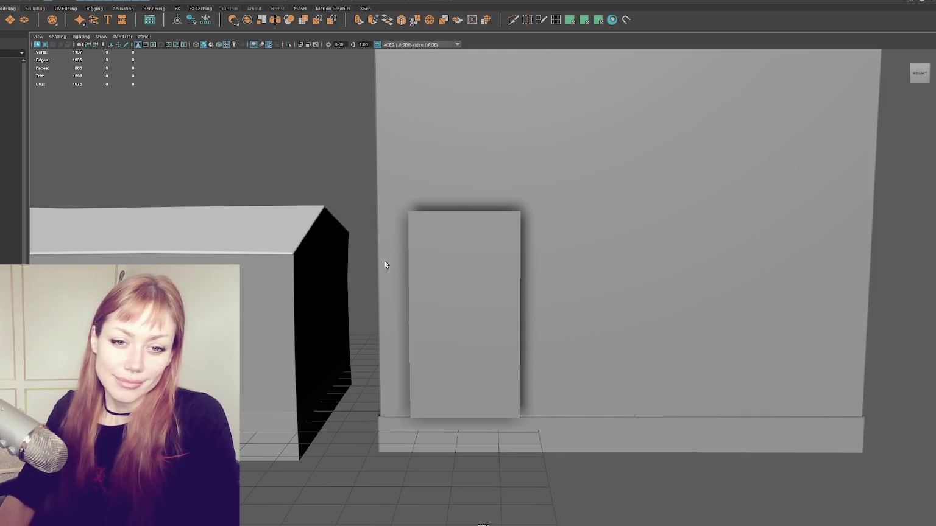
left_click(459, 318)
mouse_move(459, 318)
left_mouse_down("alt")
mouse_move(466, 242)
mouse_move(84, 96)
left_mouse_up("alt")
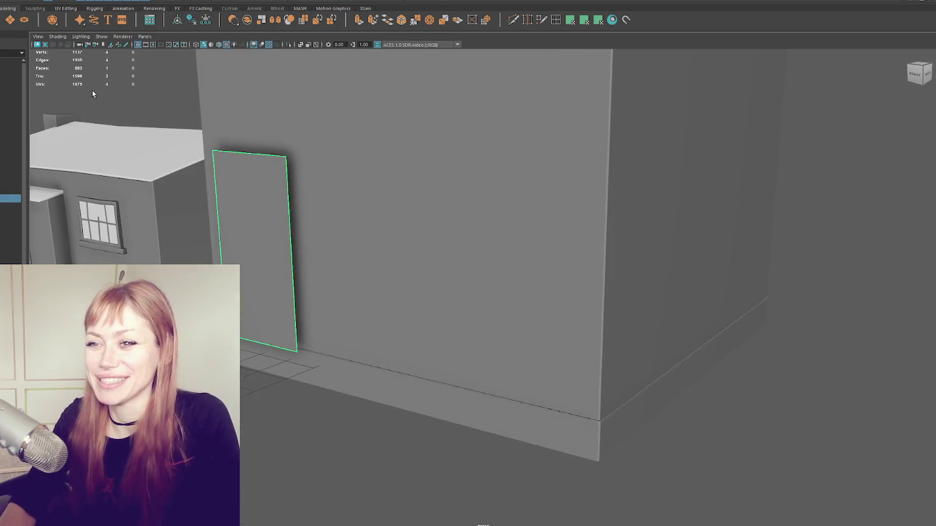
Position the door on the wall and duplicate it into three, sliding the third apart
left_click_drag(254, 81, 429, 229, "alt")
key("w")
left_click_drag(477, 261, 484, 257)
left_click_drag(455, 302, 592, 294, "shift")
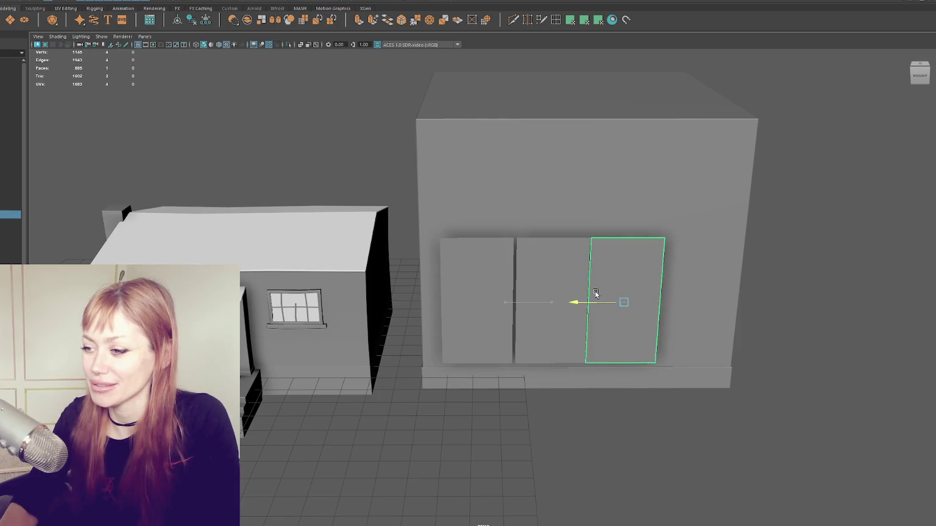
left_click(762, 304)
left_click_drag(761, 305, 639, 211, "alt")
Shift the grey wall block's right-edge vertices outward
left_click(688, 251)
left_click_drag(685, 131, 510, 397)
right_click_drag(706, 188, 679, 186)
left_click_drag(696, 130, 529, 409)
left_click_drag(574, 248, 585, 247)
left_click(725, 171)
left_click_drag(725, 172, 529, 268, "alt")
left_click(528, 268)
Frame the three doors and select the left door's border edges
left_click(458, 271)
right_click_drag(393, 272, 479, 261, "alt")
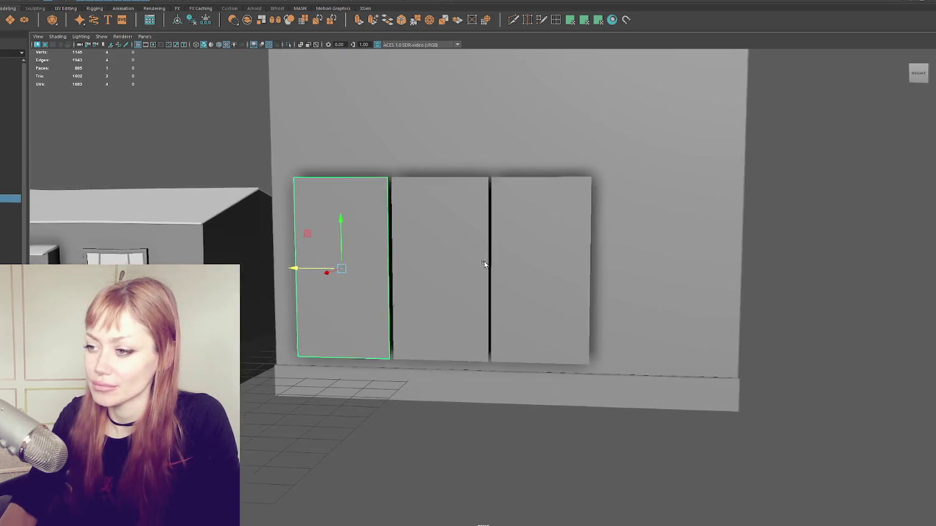
left_click_drag(479, 261, 458, 267, "alt")
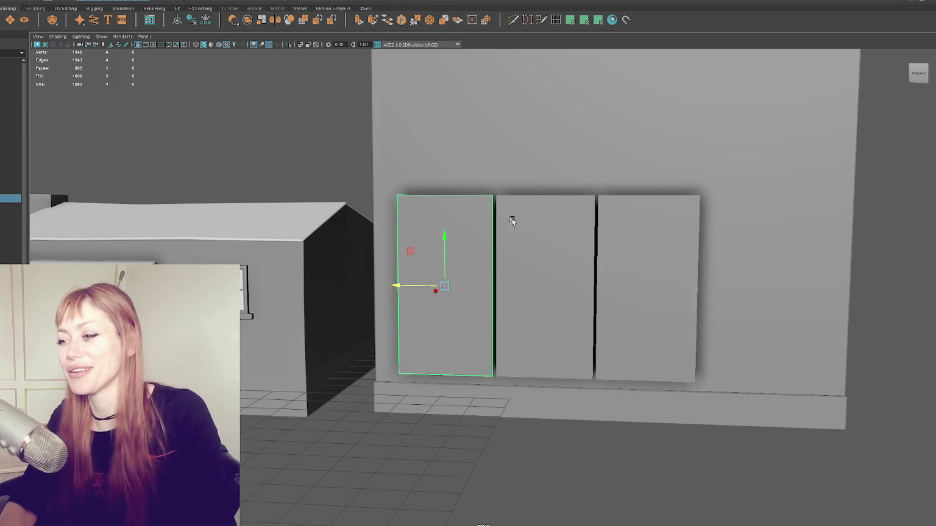
scroll(480, 235, "up", 5)
left_click_drag(479, 235, 430, 184, "alt")
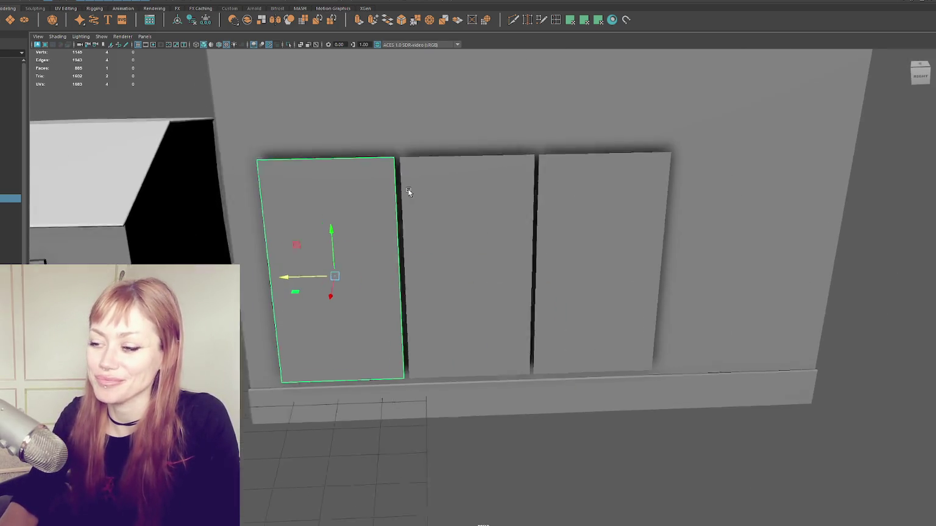
left_click(430, 184)
left_click(349, 193)
middle_click_drag(349, 192, 428, 203, "alt")
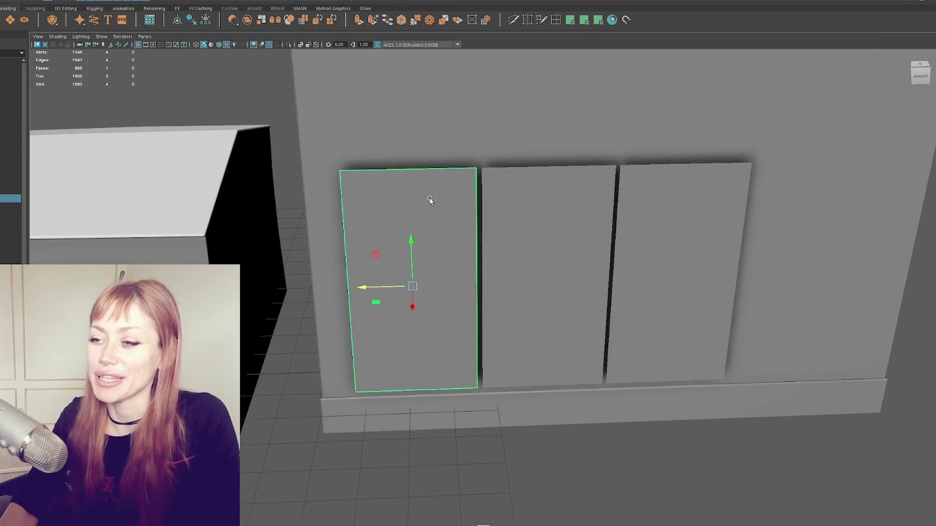
right_click_drag(408, 197, 416, 169)
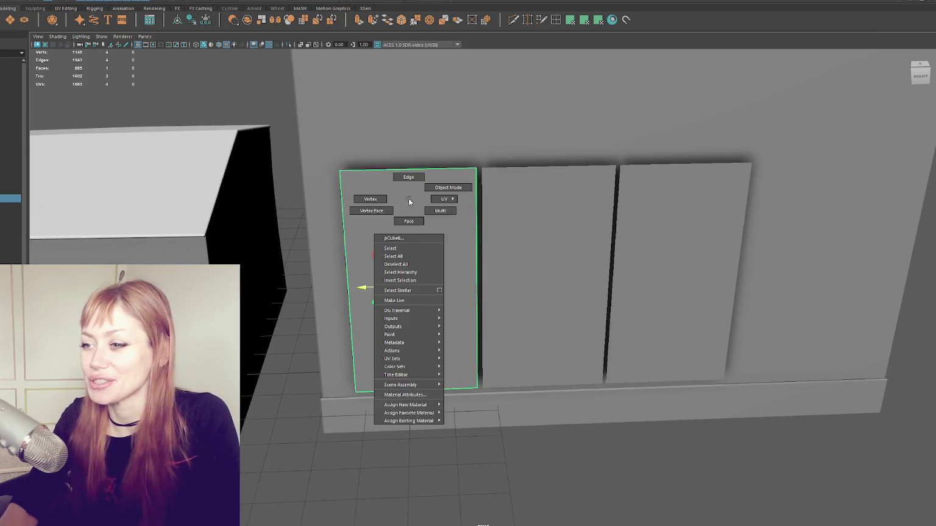
Extrude the left door's border edges with thickness 0
left_click(359, 20)
left_click(774, 301)
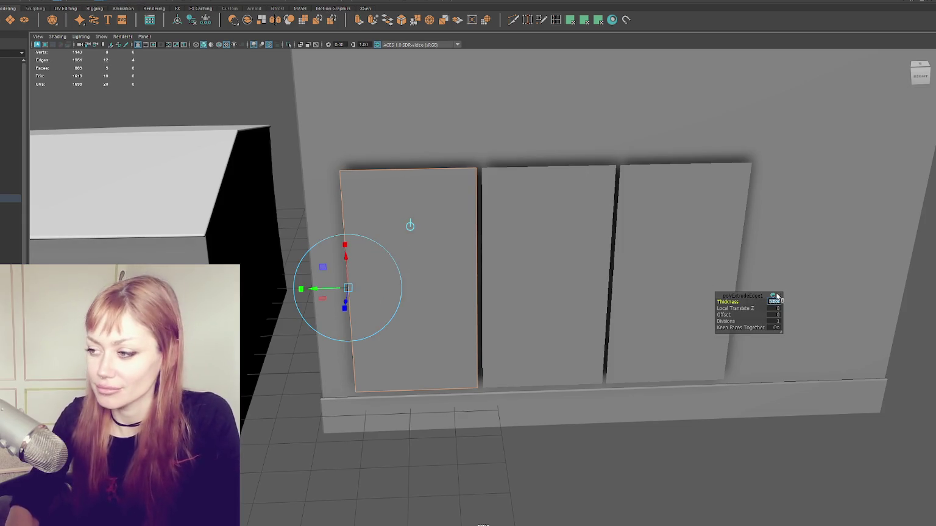
key("Return")
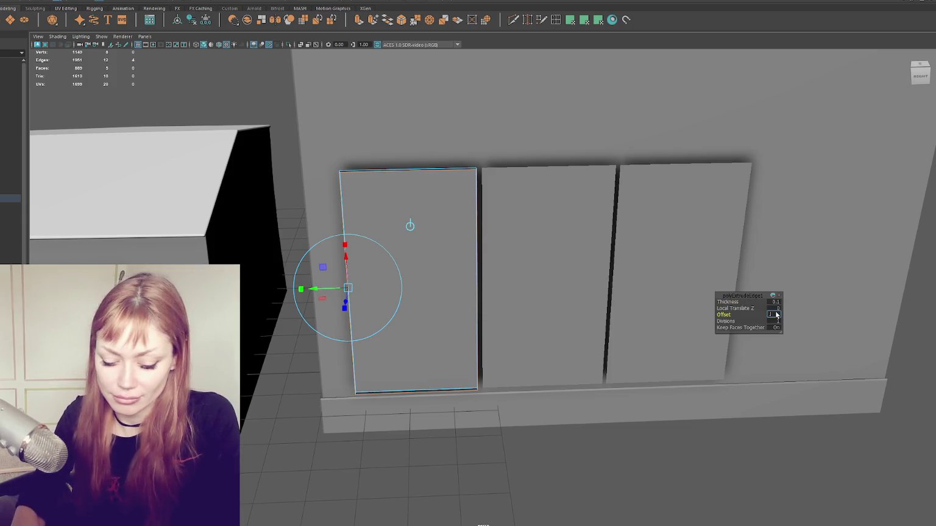
key("Return")
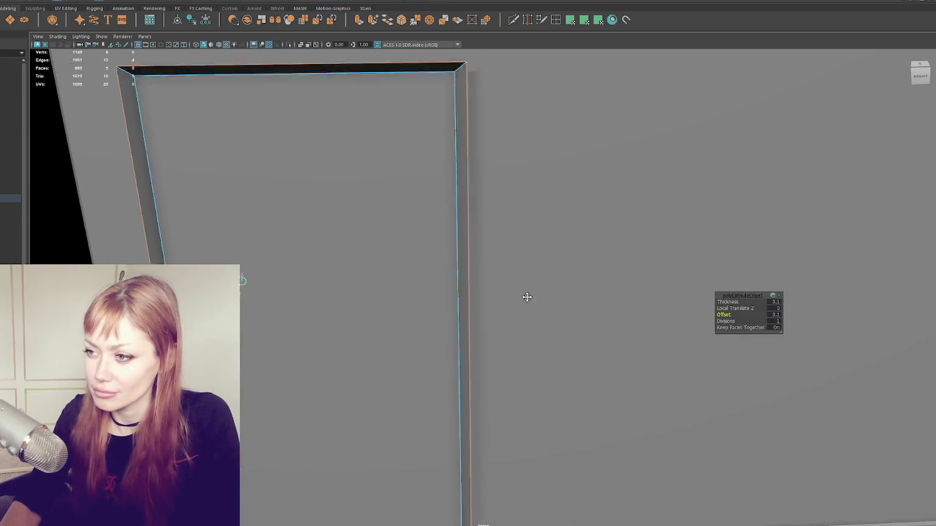
left_click_drag(750, 306, 525, 349, "alt")
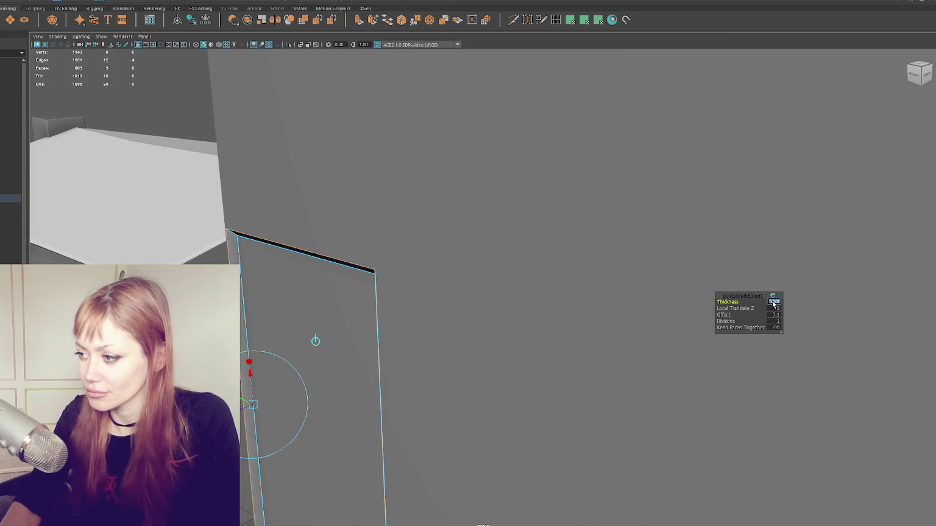
type("0")
key("Return")
left_click_drag(773, 303, 543, 279, "alt")
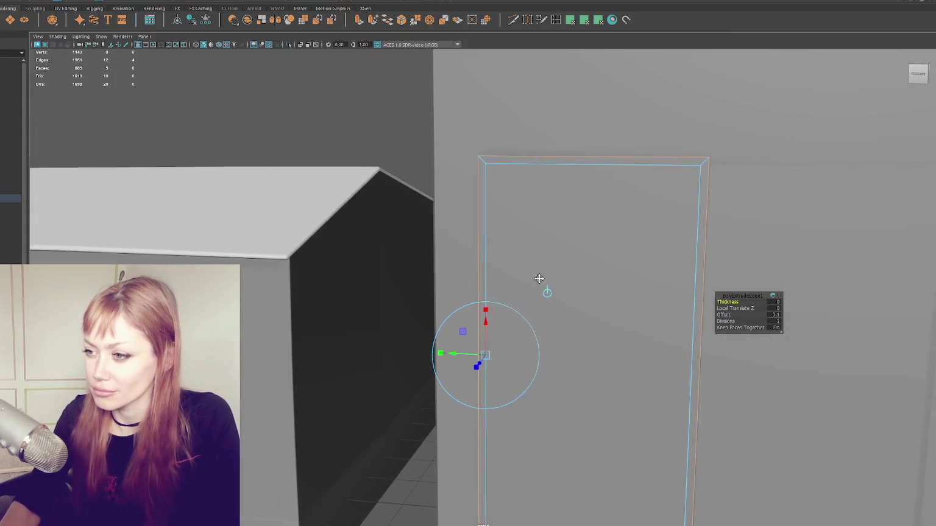
right_click_drag(542, 280, 401, 206, "alt")
middle_click_drag(400, 206, 448, 185, "alt")
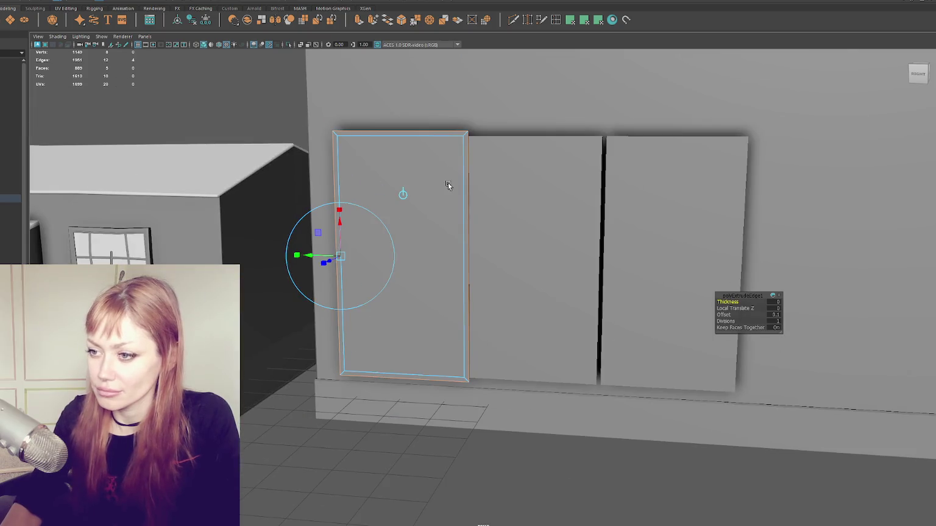
Set the frame extrusion offset to 0.05, then settle on 0.07
left_click(774, 315)
type(".05")
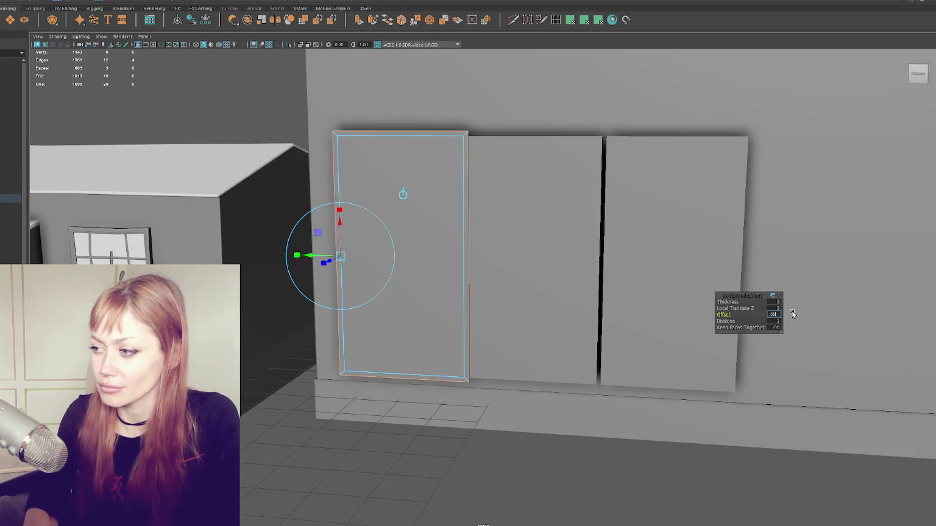
key("Return")
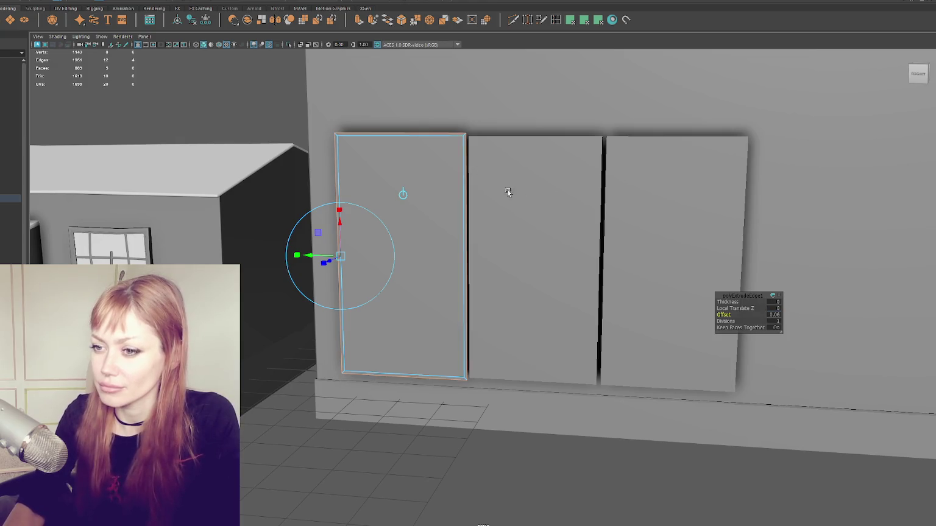
scroll(370, 199, "down", 3)
right_click_drag(391, 203, 526, 217, "alt")
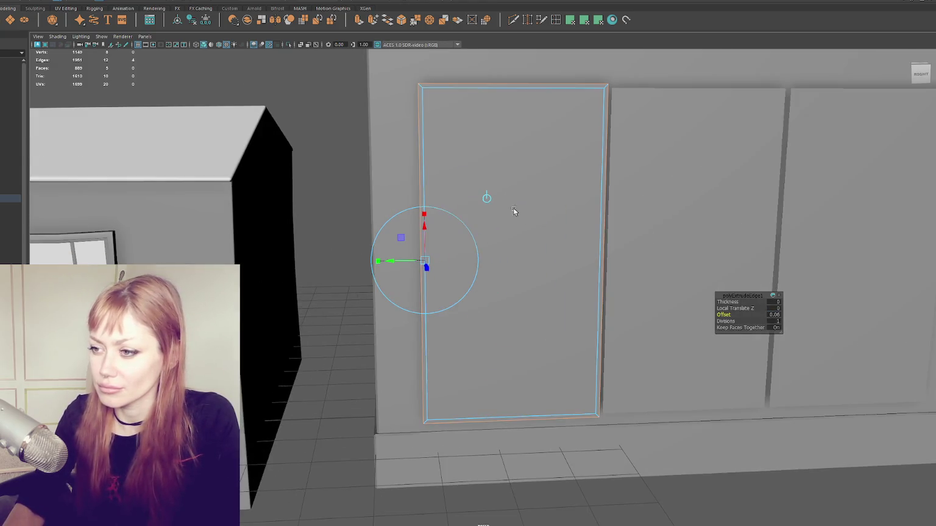
type(".07")
key("Return")
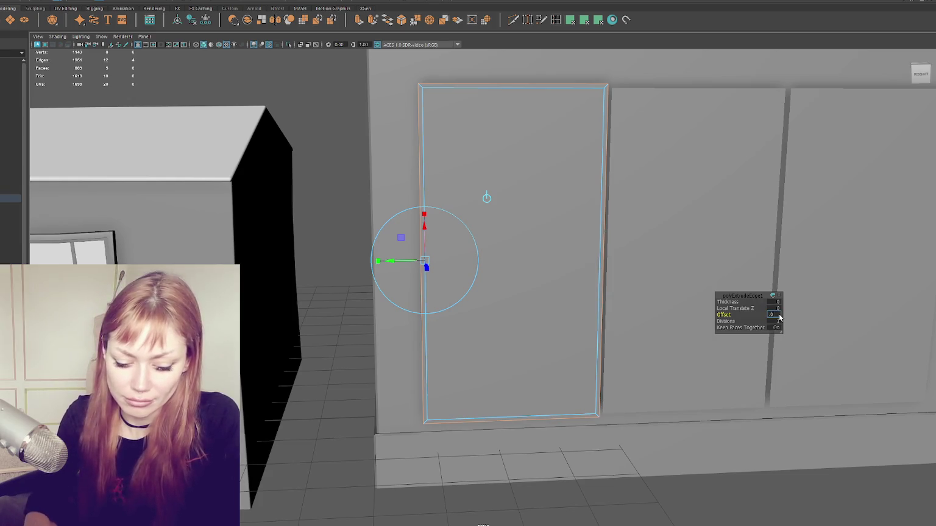
scroll(713, 292, "up", 3)
scroll(620, 311, "down", 3)
left_click_drag(620, 312, 481, 311, "alt")
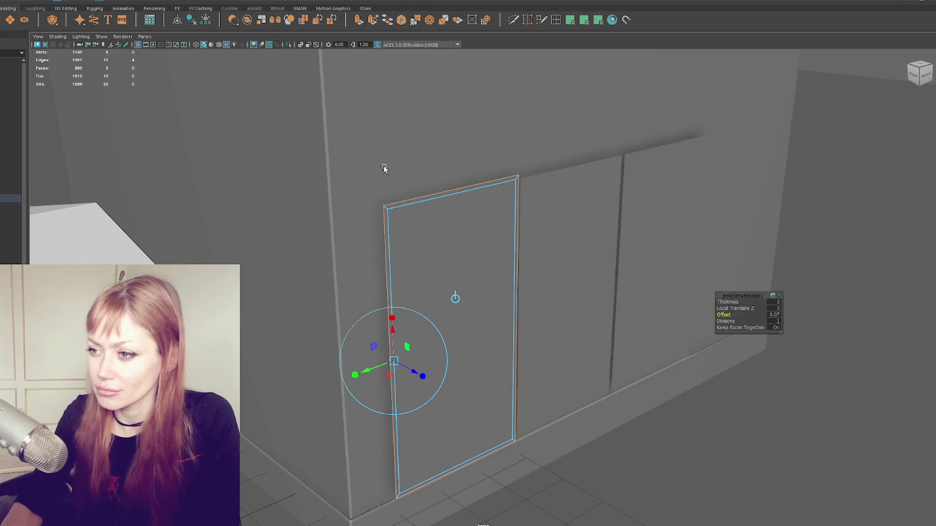
Extrude the door frame faces outward from the wall and inspect its depth
key("ctrl+e")
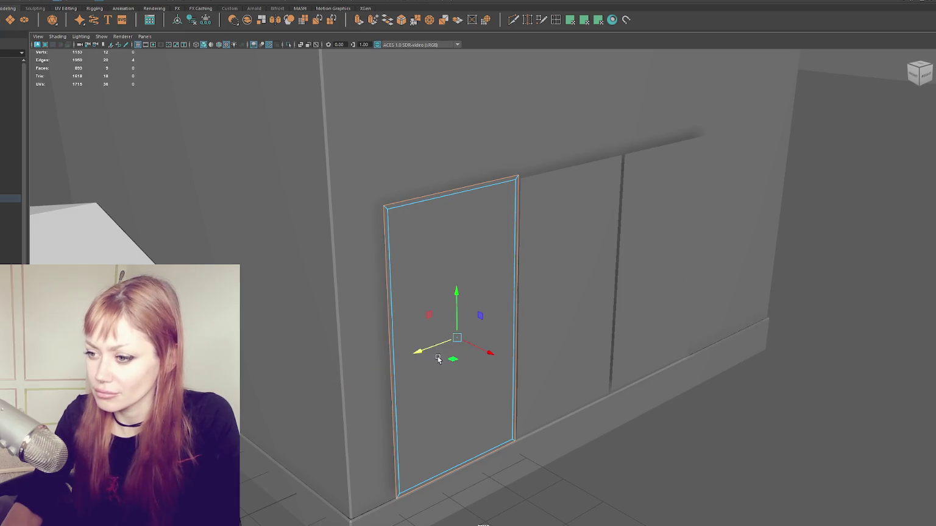
left_click_drag(485, 351, 479, 349)
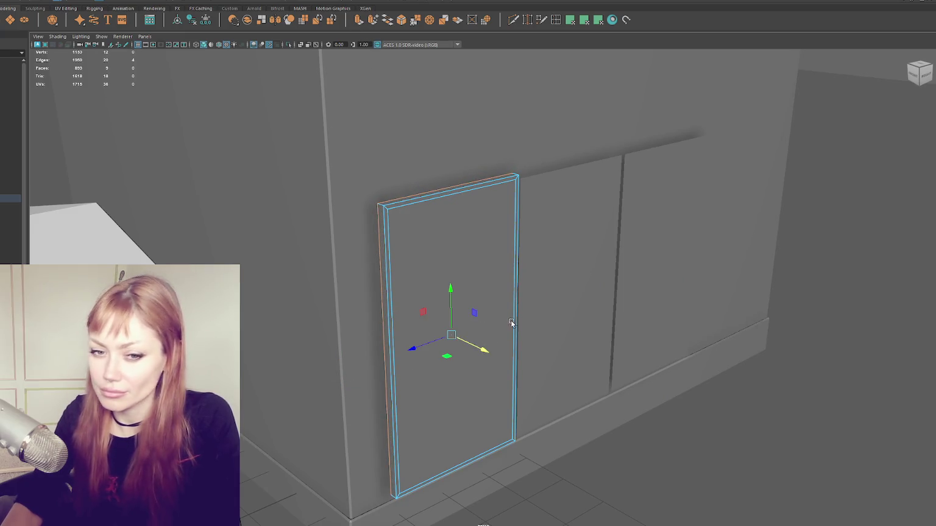
left_click_drag(512, 324, 547, 277, "alt")
mouse_move(547, 276)
right_mouse_down("alt")
mouse_move(761, 275)
mouse_move(634, 277)
right_mouse_up("alt")
left_click_drag(634, 277, 522, 261, "alt")
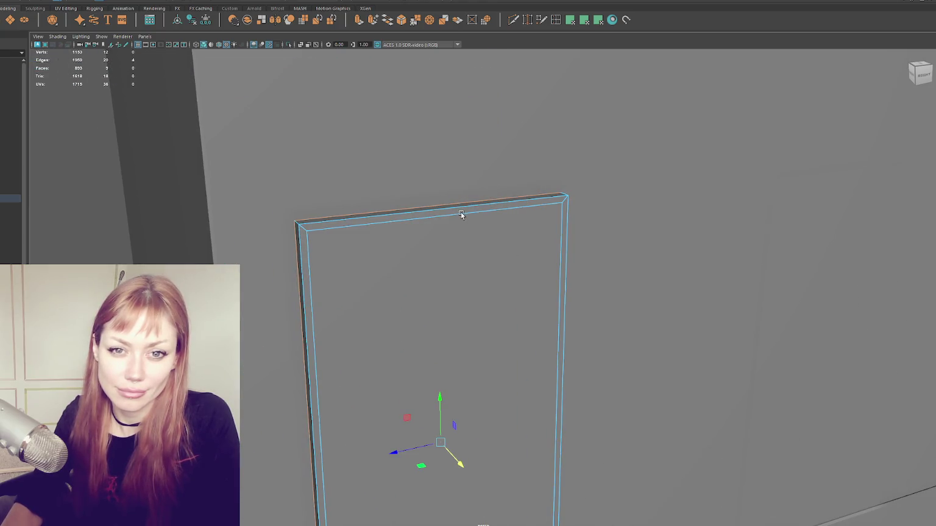
mouse_move(461, 214)
right_mouse_down()
mouse_move(460, 204)
mouse_move(442, 207)
right_mouse_up()
Bevel the frame's outer edge loop, trying a 0.02 fraction before settling on 0.08
double_click(436, 208)
left_click(402, 20)
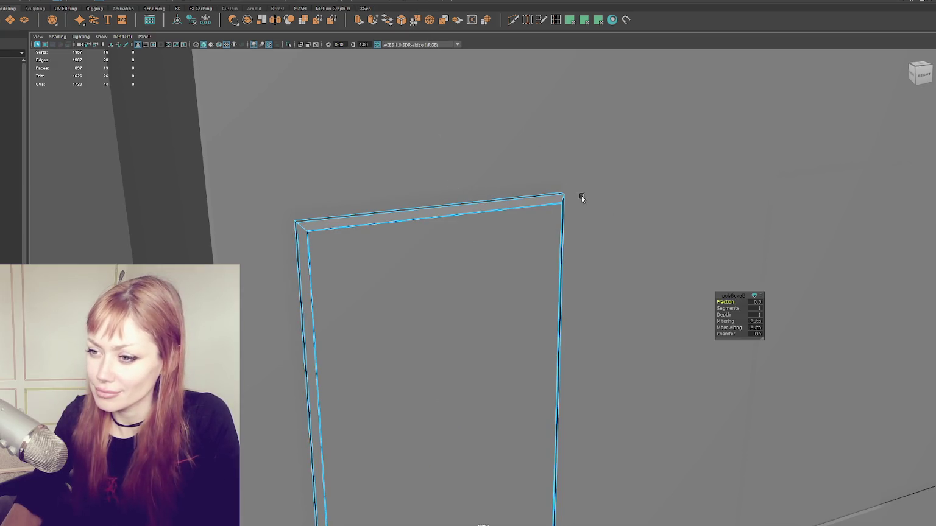
left_click(762, 302)
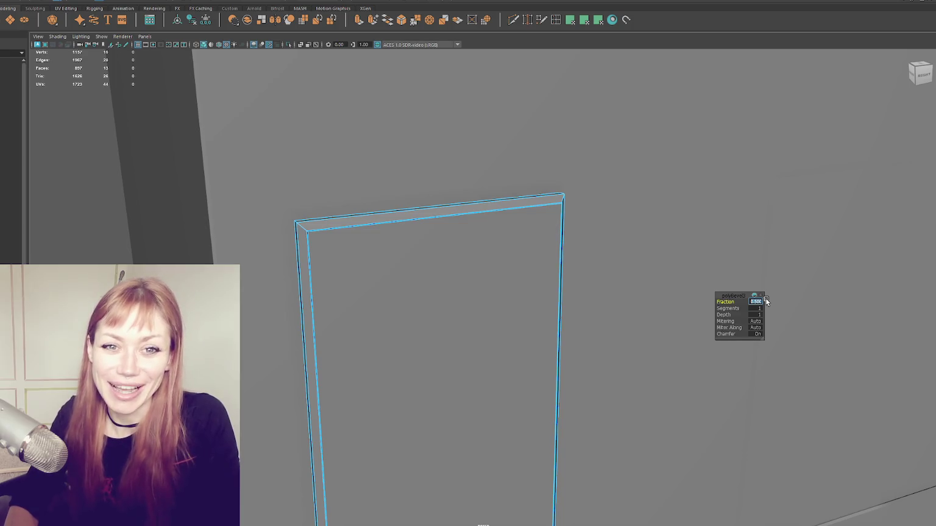
type("1")
type("2")
key("Return")
left_click(757, 302)
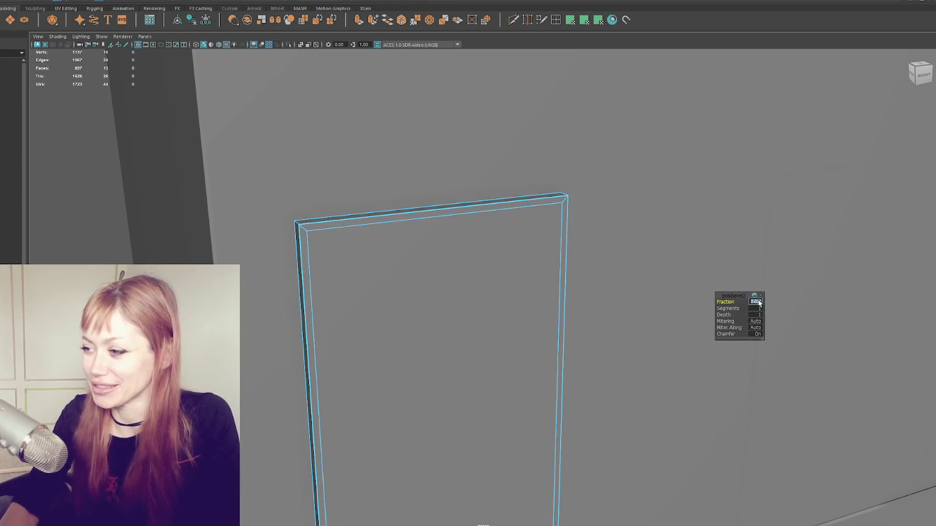
key("Return")
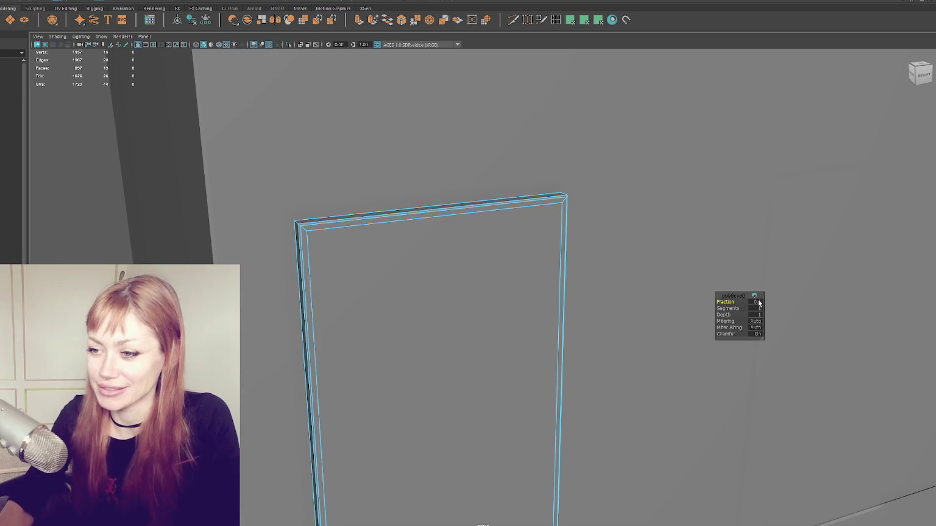
type(".")
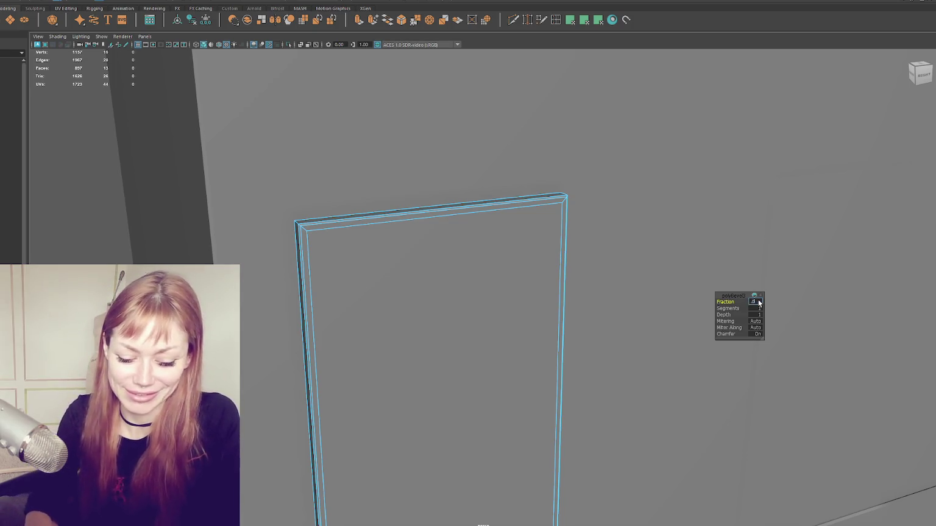
type("1")
key("Return")
Orbit around and reselect the door frame to inspect the narrowed bevel
mouse_move(411, 305)
left_mouse_down("alt")
mouse_move(474, 340)
mouse_move(155, 155)
left_mouse_up("alt")
left_click(154, 155)
scroll(204, 131, "up", 3)
left_click(289, 162)
scroll(361, 245, "down", 3)
left_click_drag(361, 244, 501, 255, "alt")
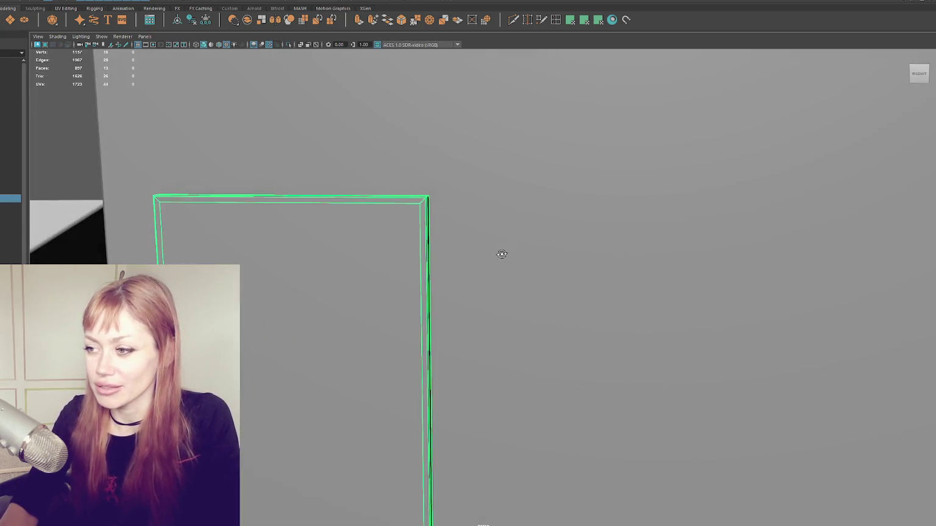
scroll(438, 248, "down", 3)
scroll(439, 292, "down", 2)
scroll(438, 307, "up", 3)
mouse_move(459, 373)
left_mouse_down("alt")
mouse_move(437, 309)
mouse_move(336, 251)
mouse_move(369, 209)
left_mouse_up("alt")
left_click(337, 251)
scroll(369, 209, "down", 2)
left_click(307, 227)
mouse_move(307, 226)
left_mouse_down("alt")
mouse_move(482, 262)
mouse_move(330, 199)
left_mouse_up("alt")
scroll(330, 198, "up", 3)
middle_click_drag(330, 199, 335, 234, "alt")
mouse_move(335, 234)
left_mouse_down("alt")
mouse_move(370, 223)
mouse_move(278, 217)
left_mouse_up("alt")
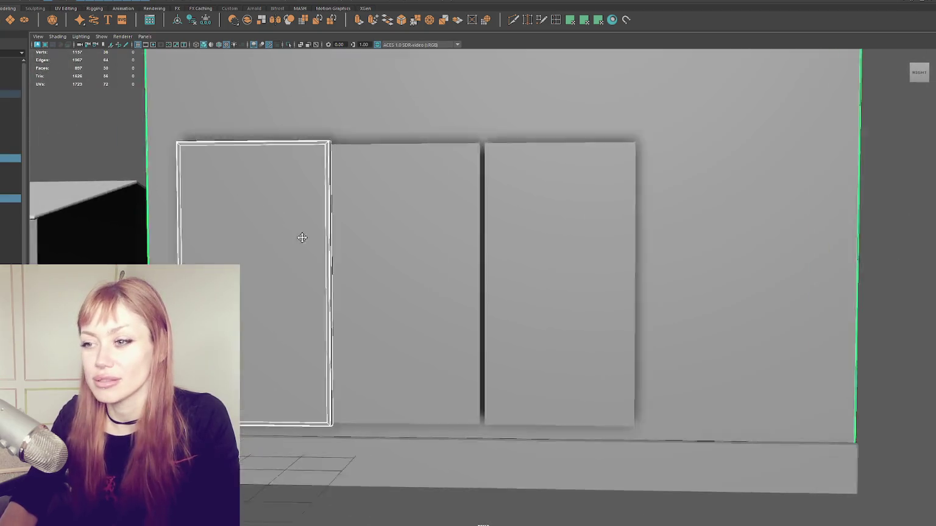
scroll(278, 217, "up", 3)
mouse_move(355, 242)
left_mouse_down("alt")
mouse_move(300, 209)
mouse_move(428, 234)
mouse_move(345, 229)
mouse_move(286, 207)
left_mouse_up("alt")
scroll(300, 209, "up", 3)
scroll(428, 234, "down", 2)
scroll(345, 230, "up", 2)
right_click_drag(242, 117, 240, 134)
mouse_move(240, 134)
left_mouse_down("alt")
mouse_move(412, 233)
mouse_move(450, 278)
left_mouse_up("alt")
left_click(450, 277)
left_click(391, 271)
mouse_move(391, 270)
left_mouse_down("alt")
mouse_move(407, 247)
mouse_move(341, 237)
mouse_move(371, 192)
left_mouse_up("alt")
scroll(372, 191, "down", 2)
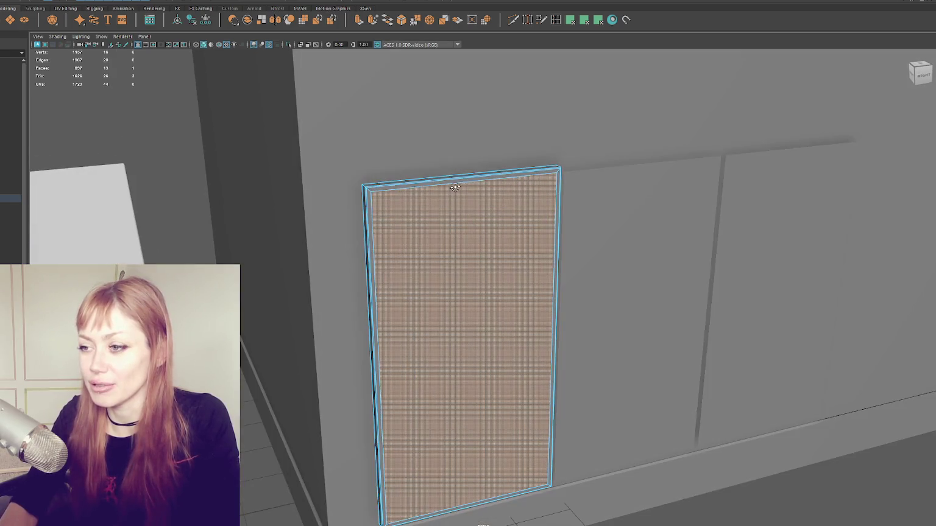
scroll(445, 247, "up", 2)
mouse_move(444, 247)
left_mouse_down("alt")
mouse_move(406, 240)
mouse_move(510, 251)
mouse_move(422, 232)
mouse_move(446, 252)
mouse_move(397, 173)
mouse_move(351, 176)
mouse_move(492, 180)
mouse_move(420, 177)
mouse_move(495, 288)
mouse_move(426, 287)
mouse_move(543, 282)
mouse_move(424, 258)
mouse_move(408, 263)
mouse_move(417, 272)
left_mouse_up("alt")
scroll(419, 177, "up", 3)
scroll(425, 176, "up", 2)
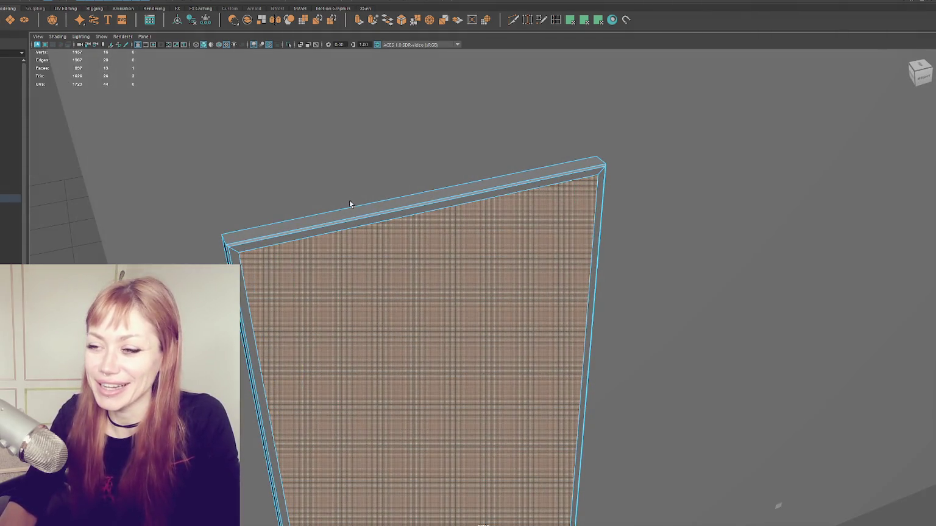
mouse_move(426, 222)
left_mouse_down("alt")
mouse_move(436, 210)
mouse_move(163, 146)
mouse_move(270, 195)
mouse_move(427, 228)
mouse_move(411, 247)
mouse_move(358, 255)
mouse_move(420, 290)
mouse_move(533, 256)
left_mouse_up("alt")
left_click(270, 194)
left_click(412, 247)
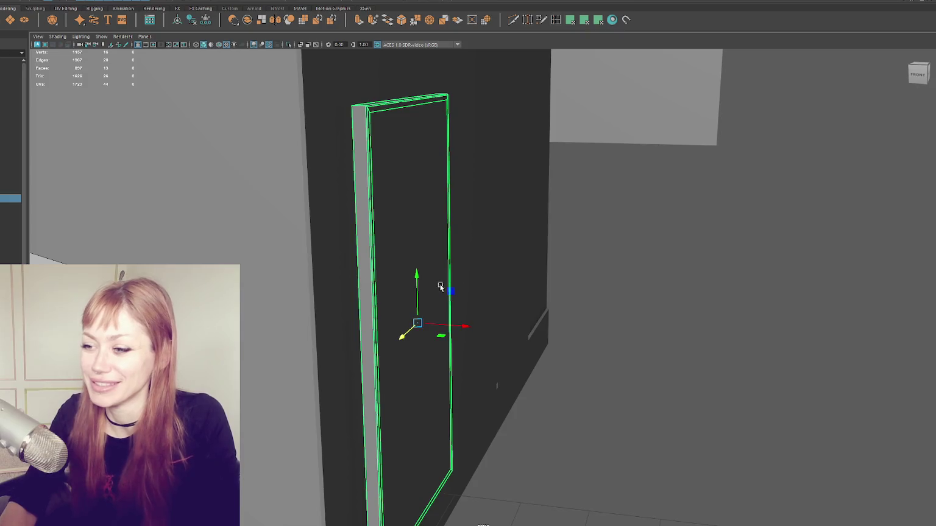
left_click_drag(427, 281, 454, 284, "alt")
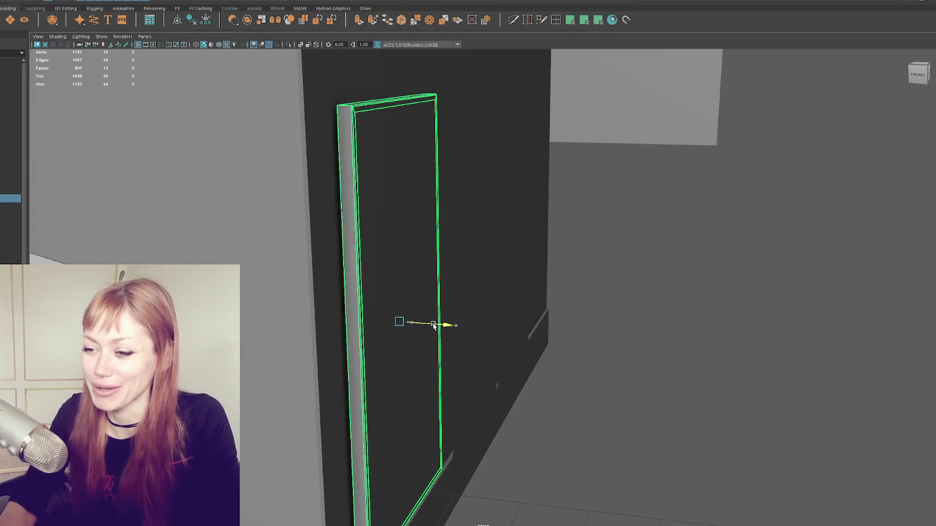
scroll(454, 284, "down", 3)
scroll(454, 283, "up", 3)
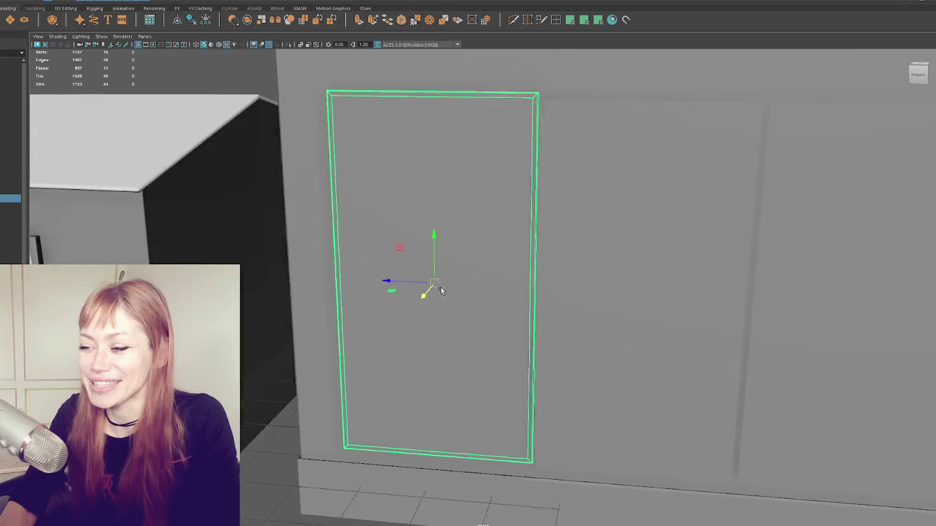
scroll(454, 283, "down", 2)
left_click(544, 249)
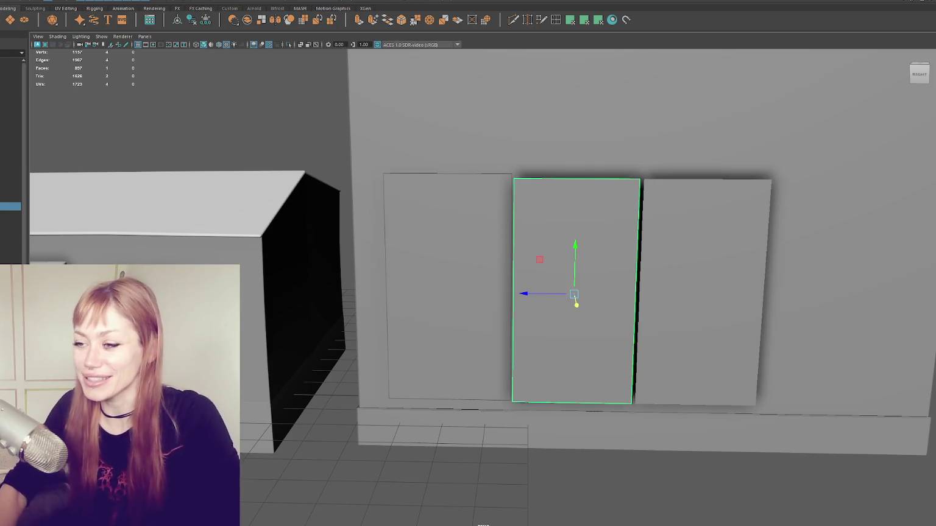
Frame the door panel and orbit around it and the bottom base strip
left_click(507, 246)
key("f")
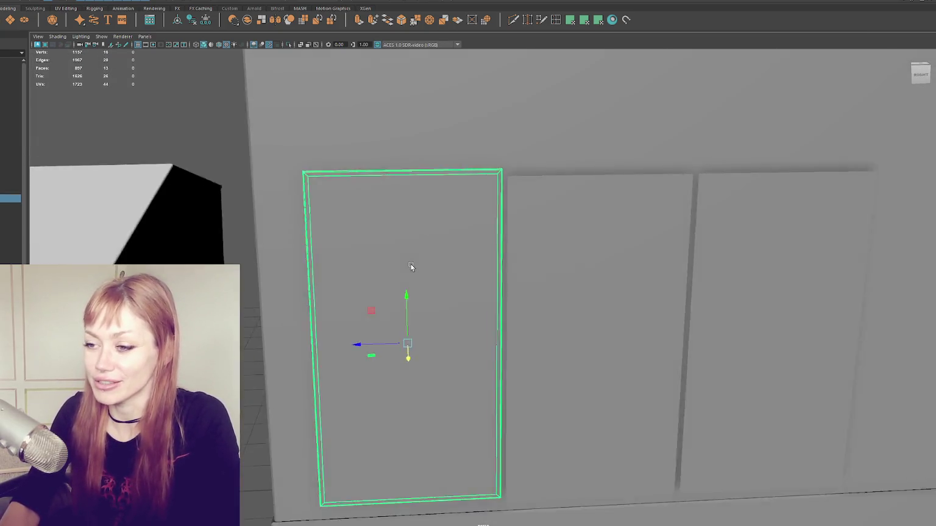
mouse_move(410, 263)
left_mouse_down("alt")
mouse_move(417, 344)
mouse_move(447, 367)
mouse_move(319, 168)
mouse_move(495, 132)
mouse_move(246, 92)
mouse_move(396, 92)
left_mouse_up("alt")
scroll(447, 367, "down", 5)
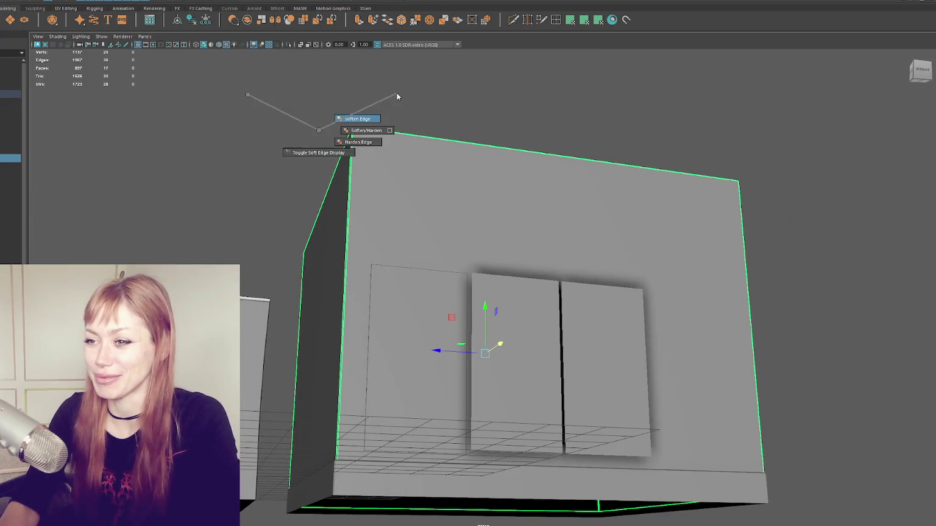
left_click(415, 478)
right_click_drag(250, 161, 306, 196, "shift")
mouse_move(366, 223)
left_mouse_down("alt")
mouse_move(508, 215)
mouse_move(469, 240)
mouse_move(616, 245)
left_mouse_up("alt")
Delete the middle and right door panels, then frame the remaining left panel
left_click(469, 240)
left_click(617, 245, "shift")
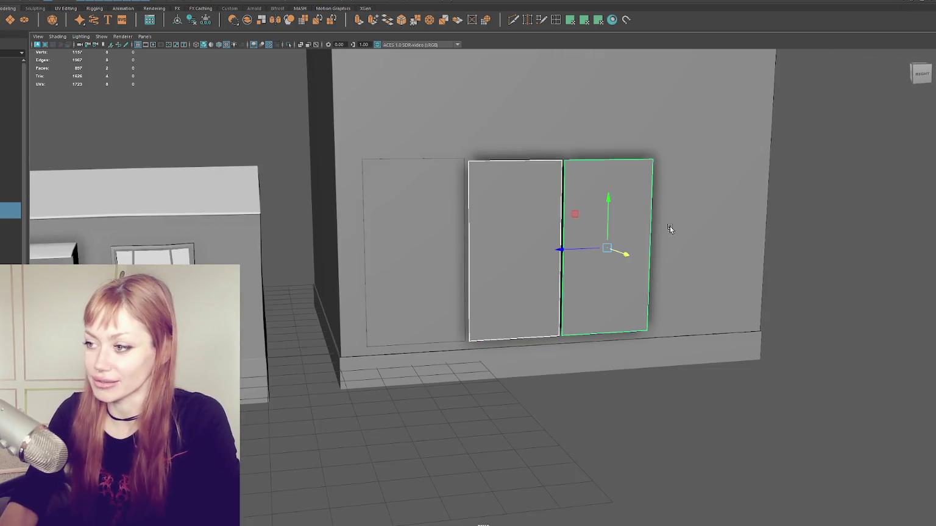
key("Delete")
left_click(439, 223)
key("f")
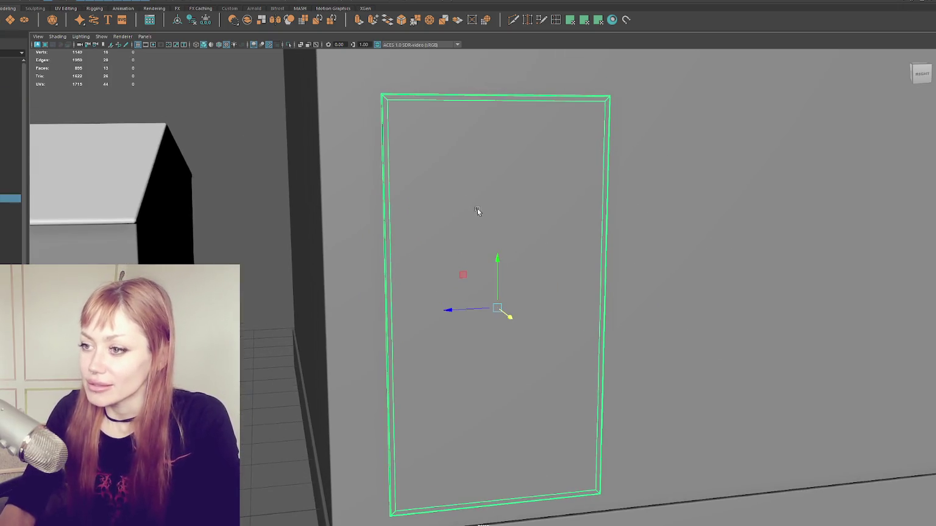
mouse_move(477, 146)
left_mouse_down("alt")
mouse_move(476, 167)
mouse_move(442, 169)
mouse_move(578, 162)
mouse_move(471, 159)
mouse_move(582, 163)
left_mouse_up("alt")
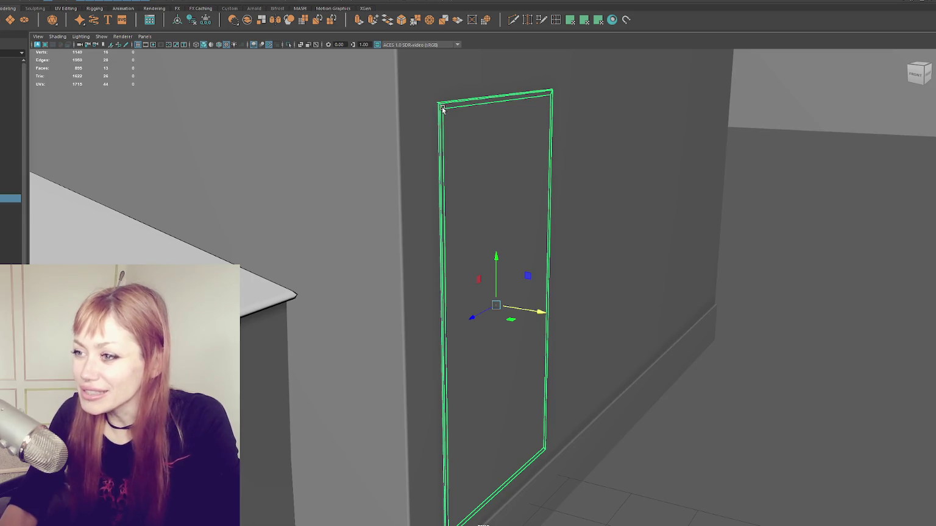
mouse_move(524, 359)
left_mouse_down("alt")
mouse_move(481, 342)
mouse_move(390, 344)
mouse_move(402, 341)
mouse_move(347, 320)
left_mouse_up("alt")
Select the left door's front face and view it head-on, close up
mouse_move(182, 147)
left_mouse_down("alt")
mouse_move(304, 151)
mouse_move(303, 248)
left_mouse_up("alt")
right_click_drag(304, 247, 414, 235)
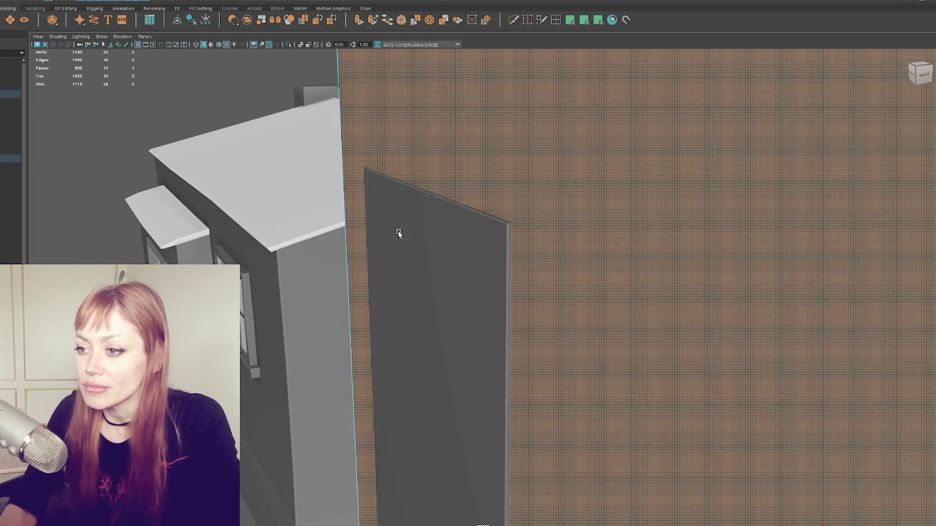
right_click_drag(366, 186, 161, 155)
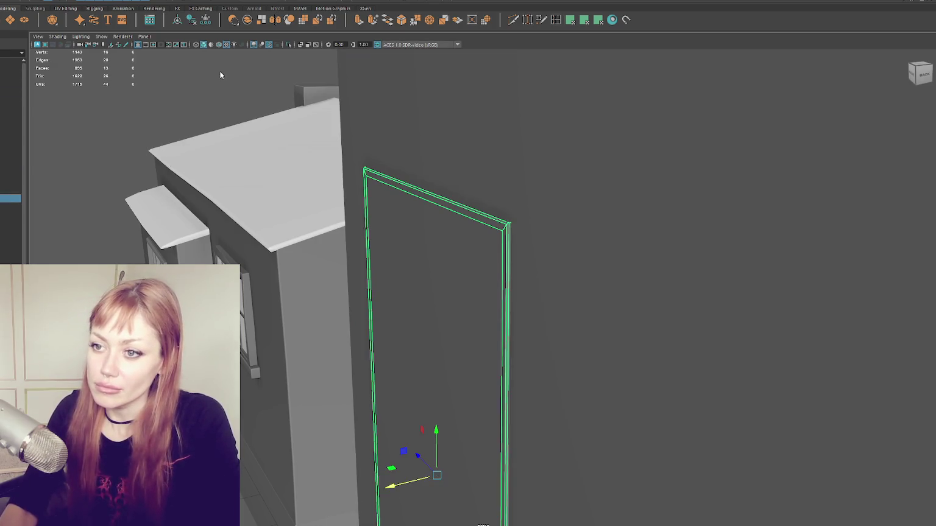
left_click(330, 352)
left_click(444, 355)
left_click(432, 292)
left_click_drag(432, 292, 445, 168, "alt")
right_click_drag(446, 169, 439, 313, "alt")
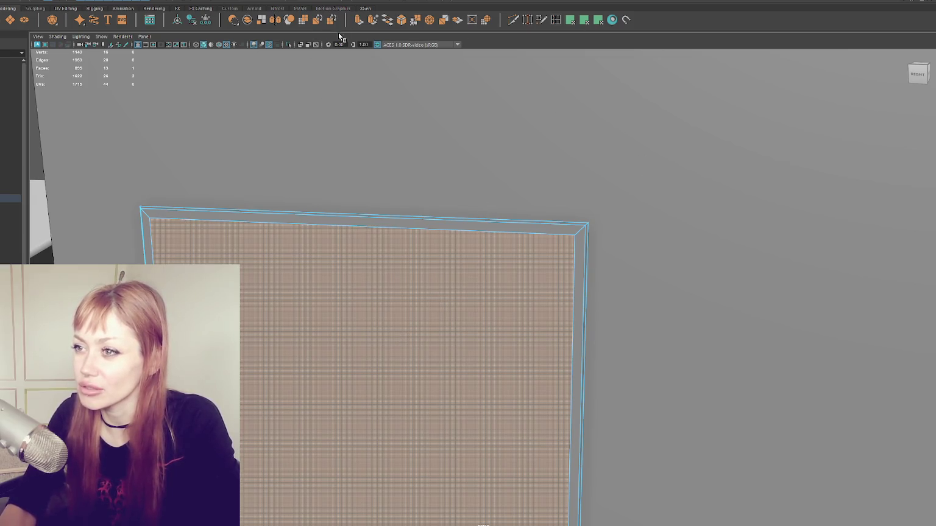
Bevel the door's front face, trying 0.1 and 0.05 before settling on a 0.02 fraction
left_click(401, 21)
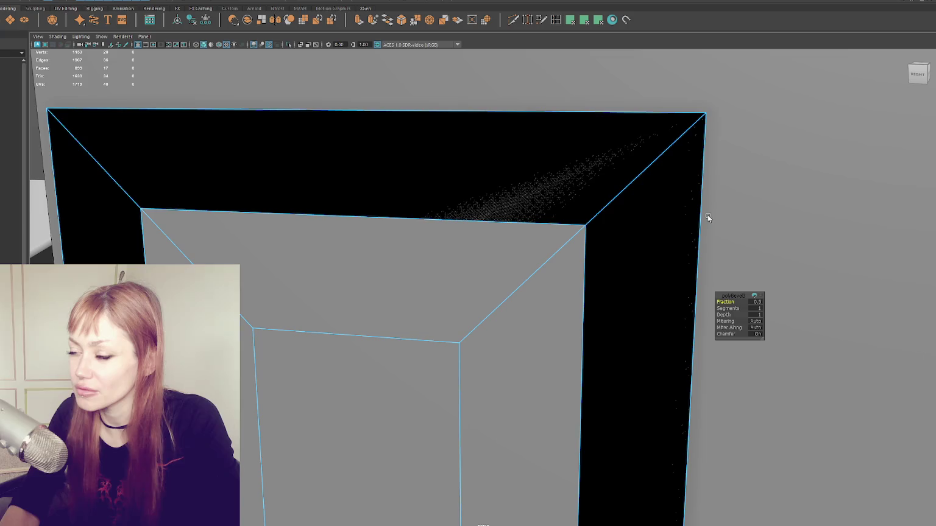
type("0.1")
key("Return")
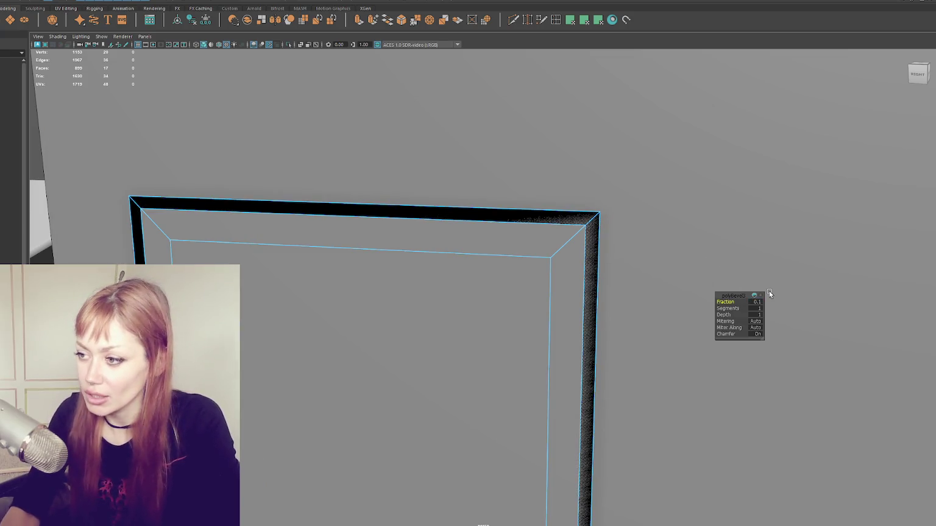
key("ctrl+z")
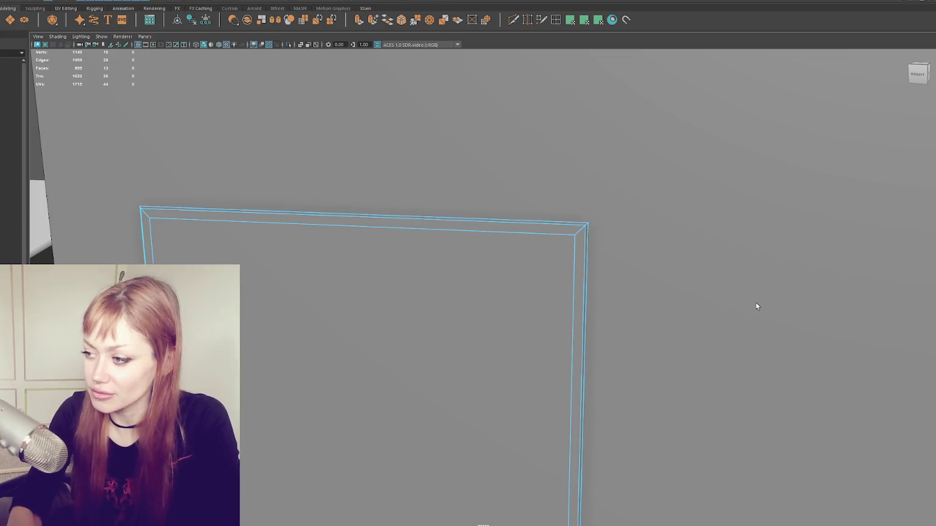
left_click(418, 21)
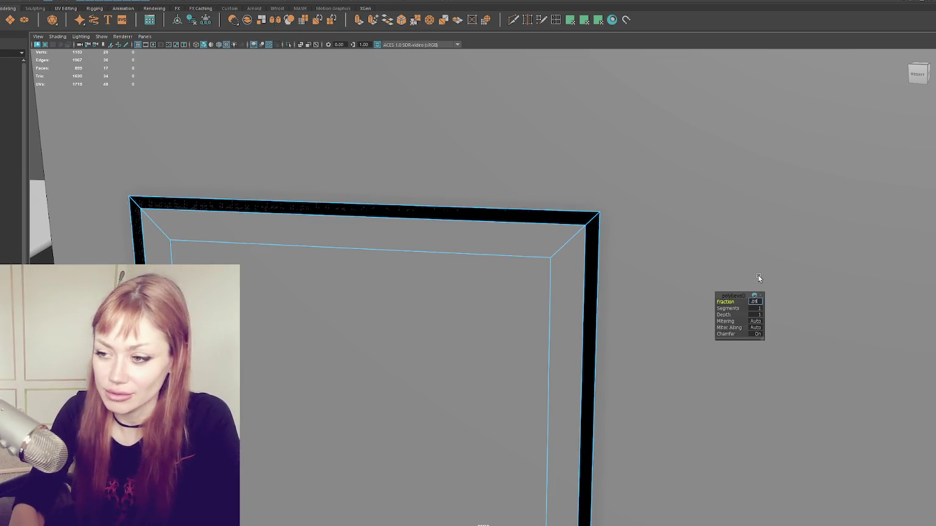
type("0.02")
key("Return")
type("0.05")
key("Return")
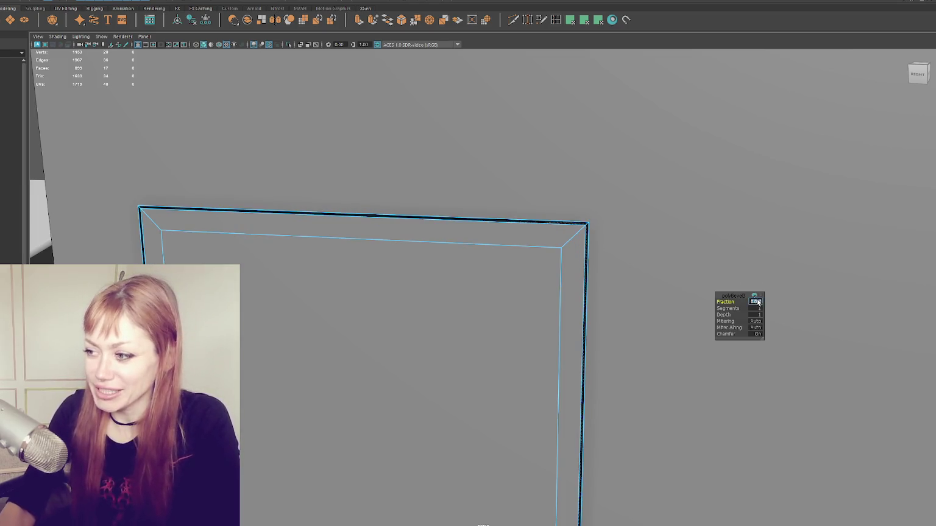
type("0.02")
key("Return")
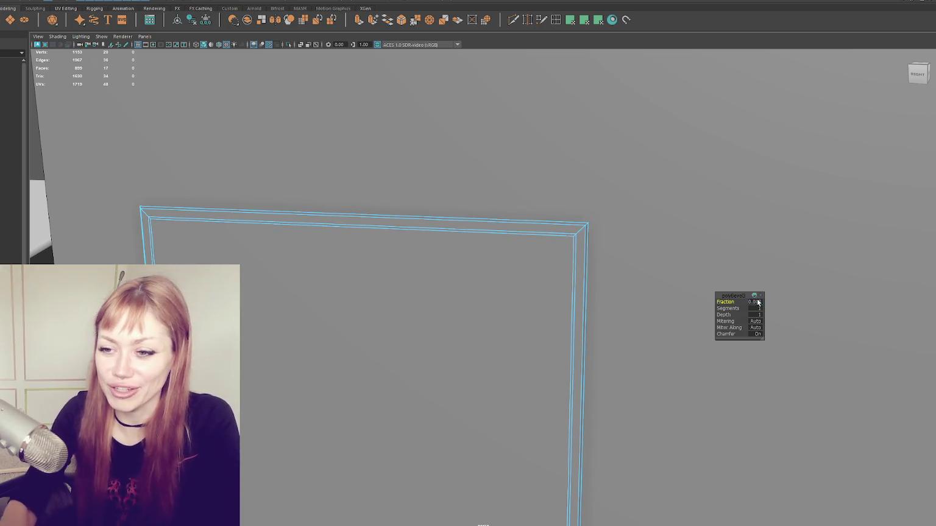
left_click_drag(677, 310, 641, 331, "alt")
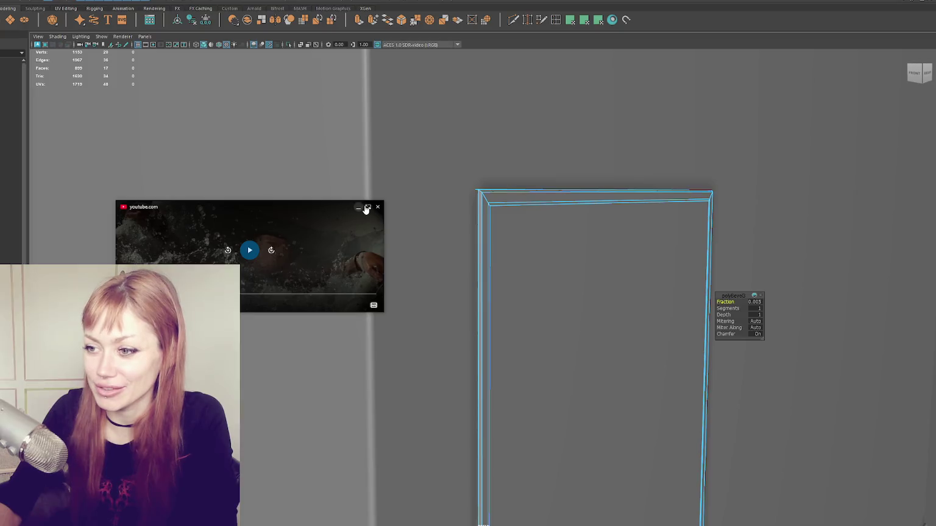
left_click(367, 209)
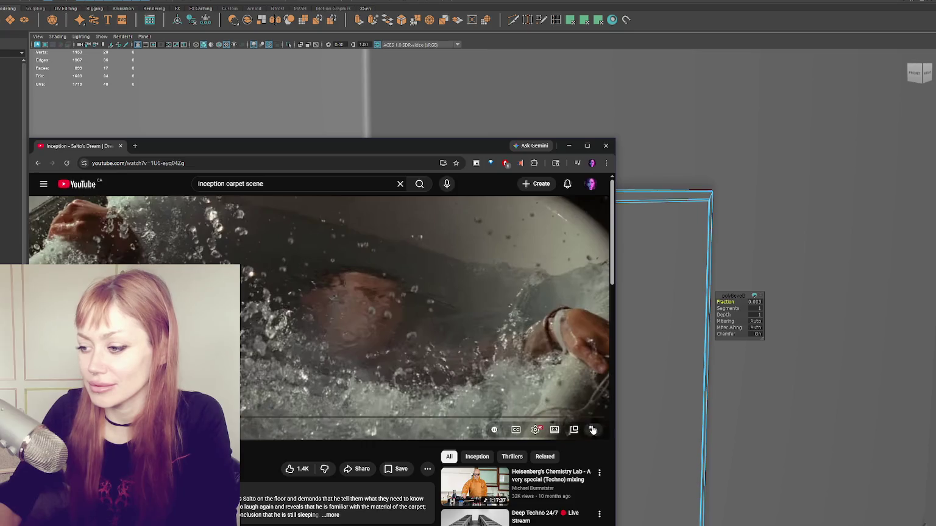
Play the Inception clip full screen, then pause it later on
left_click(592, 430)
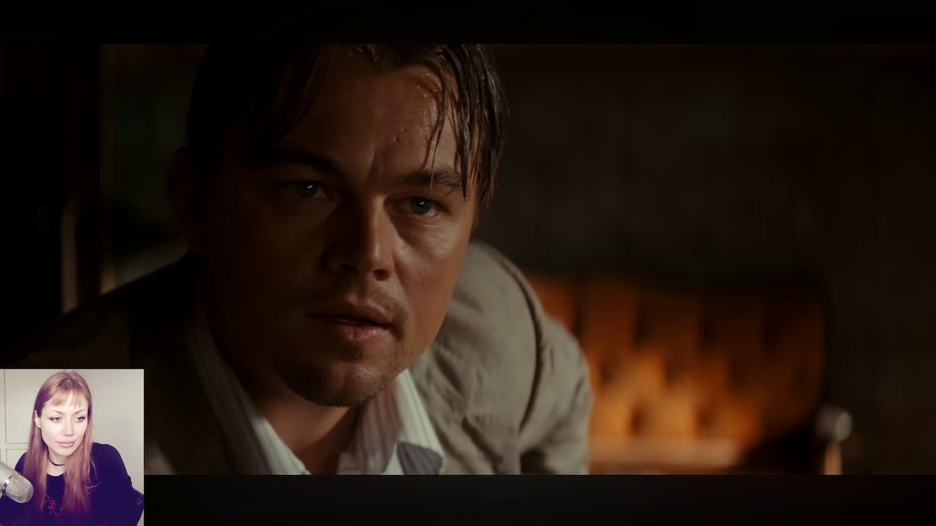
left_click(212, 262)
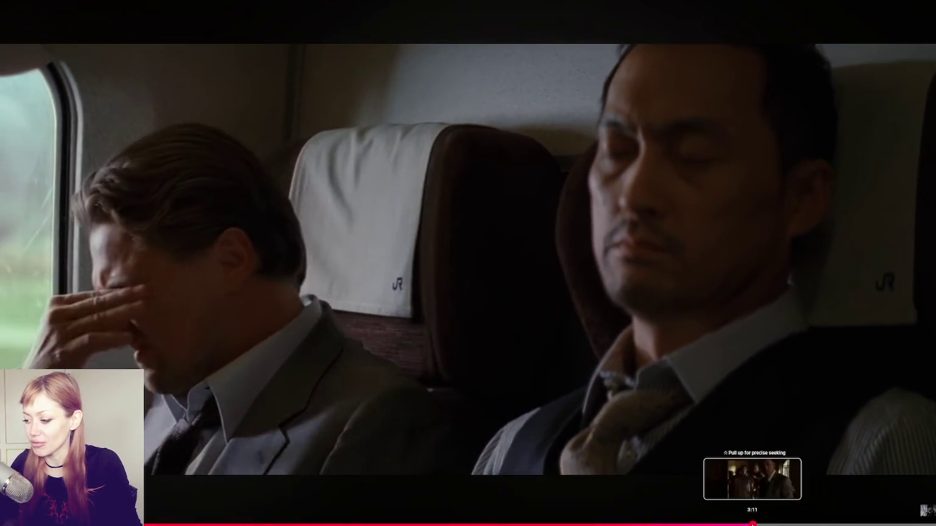
Scrub the Inception clip back to about 3:02, pause on the train scene, and exit fullscreen
left_click(754, 522)
left_click_drag(754, 523, 710, 523)
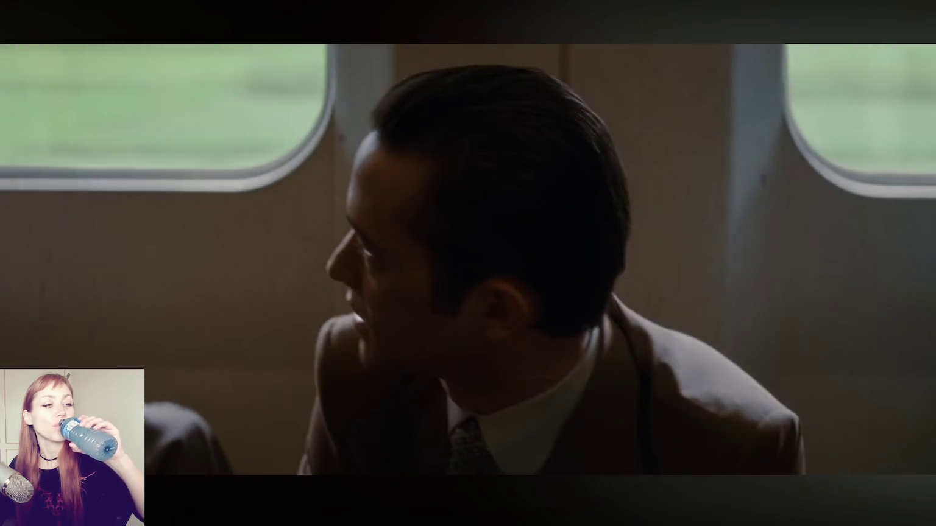
left_click(401, 323)
left_click(500, 364)
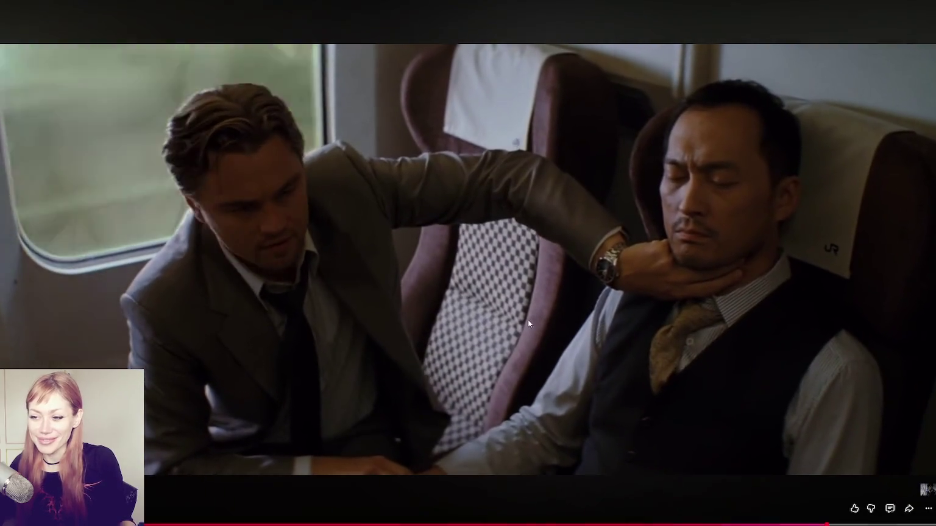
left_click(528, 320)
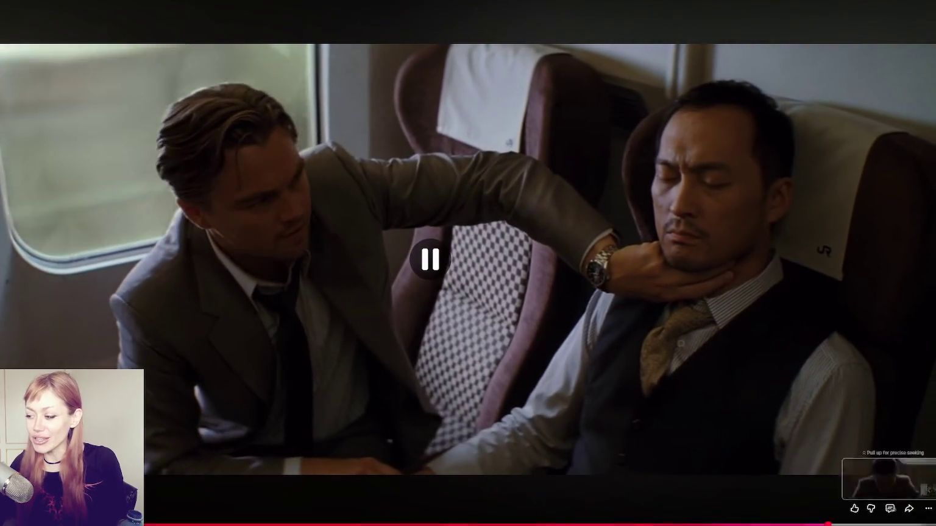
key("Escape")
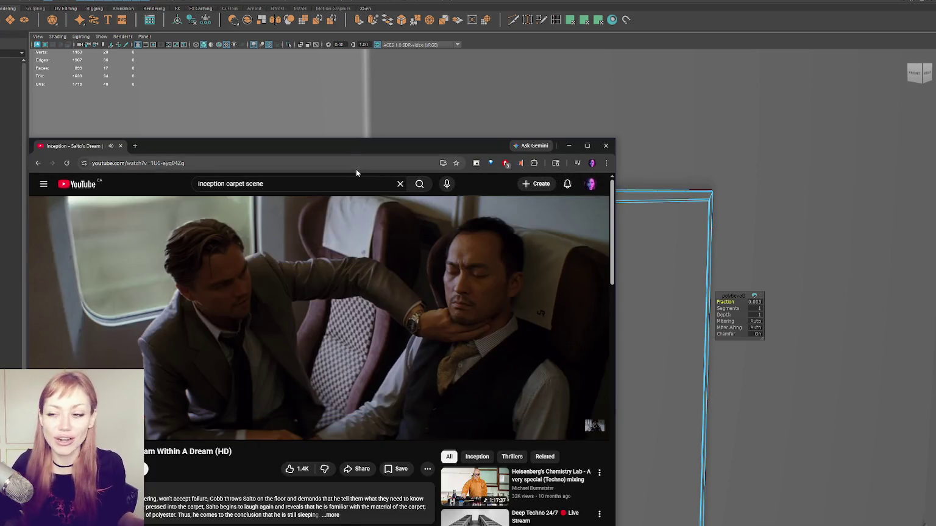
Drag the browser window to the right, off the Maya scene
left_click_drag(359, 147, 701, 145)
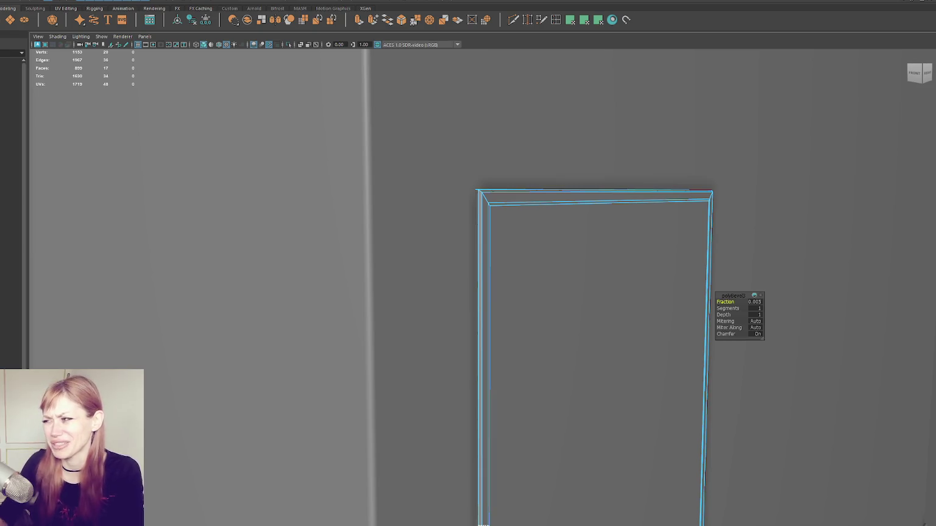
mouse_move(741, 297)
left_mouse_down("alt")
mouse_move(569, 254)
mouse_move(526, 259)
mouse_move(403, 221)
mouse_move(449, 224)
mouse_move(431, 231)
mouse_move(153, 143)
left_mouse_up("alt")
left_click_drag(230, 164, 218, 138, "alt")
right_click(218, 137)
left_click(353, 249)
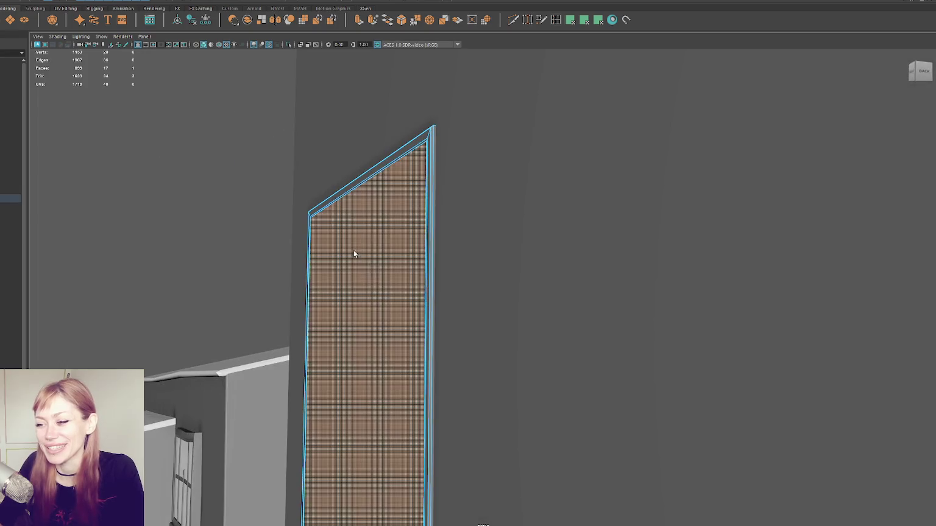
scroll(285, 306, "up", 3)
scroll(285, 307, "up", 3)
scroll(285, 307, "up", 3)
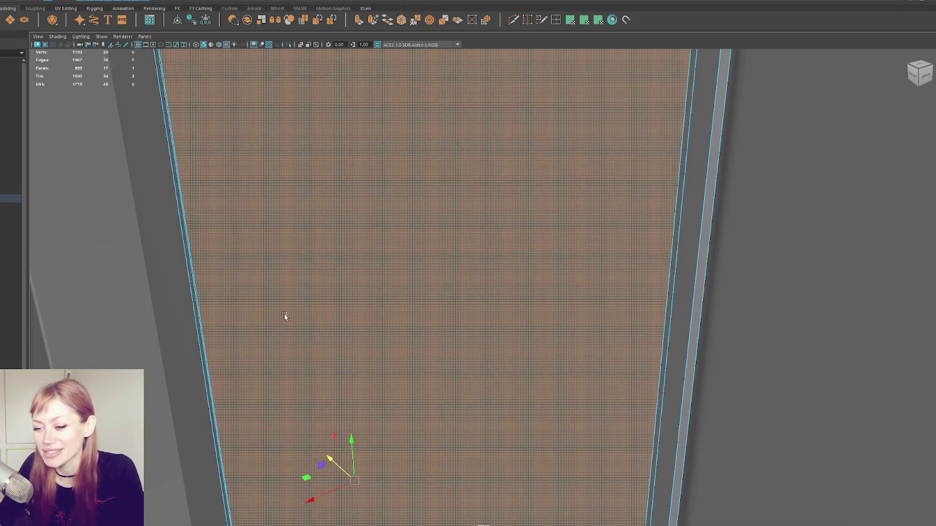
scroll(285, 311, "up", 2)
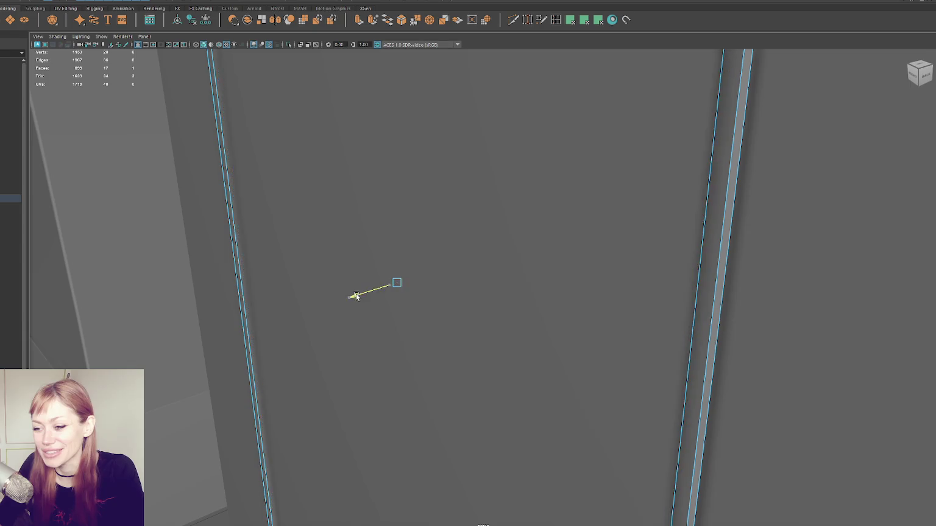
left_click(356, 296)
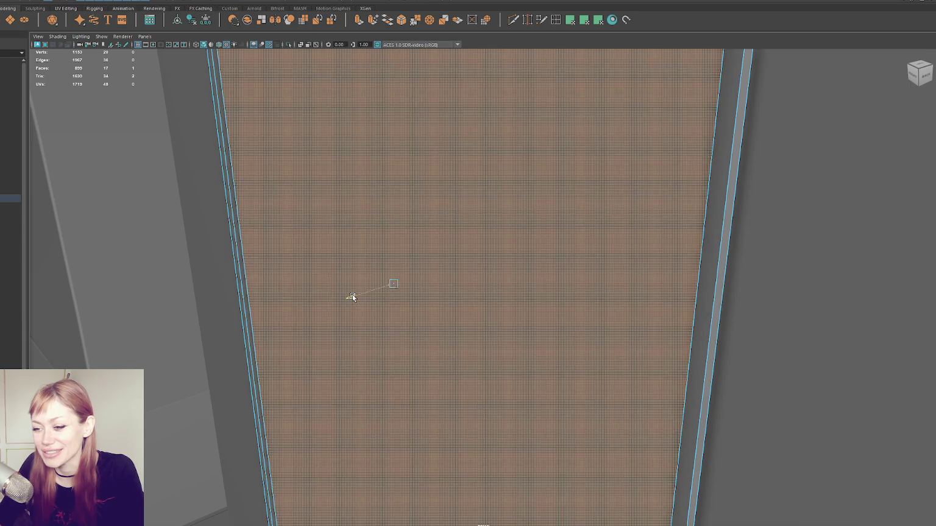
key("w")
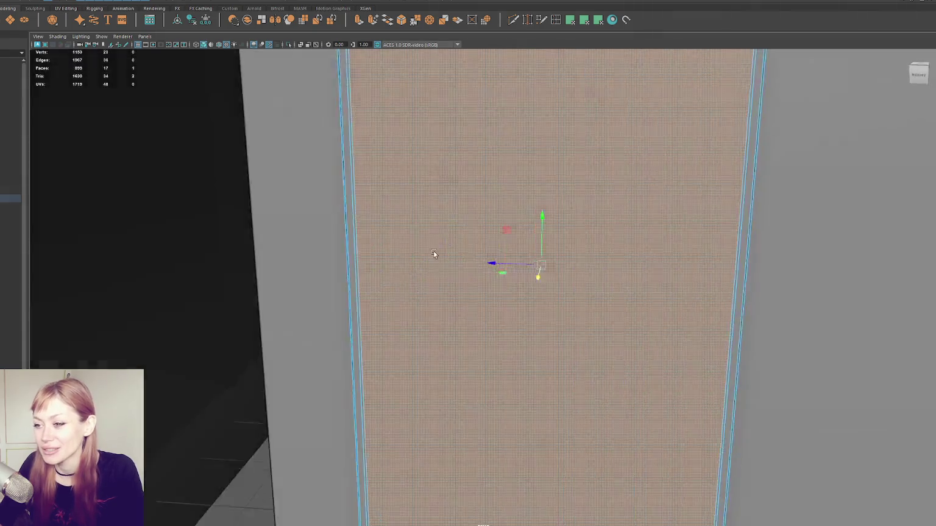
scroll(359, 305, "down", 5)
left_click_drag(361, 304, 77, 163, "alt")
left_click(117, 142)
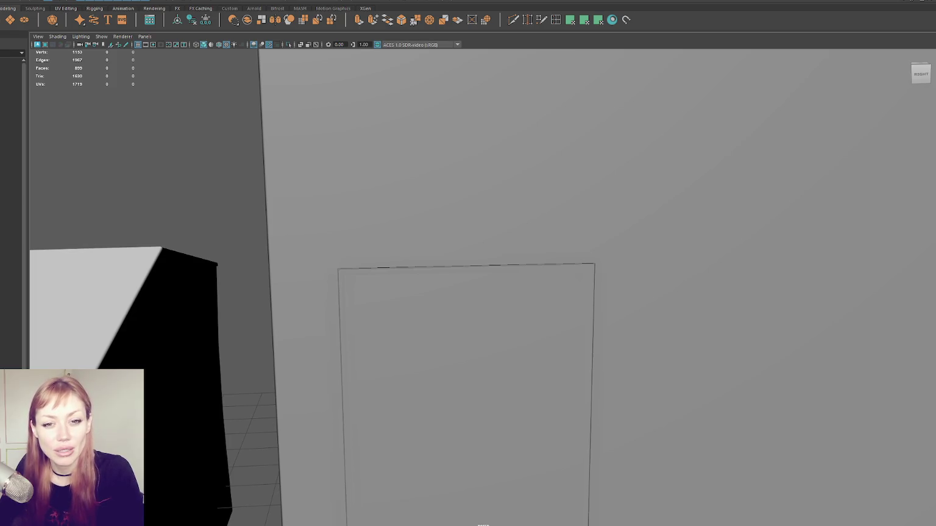
Select the door frame's two right-side vertices and push them further right along X
left_click(339, 378)
scroll(345, 226, "down", 2)
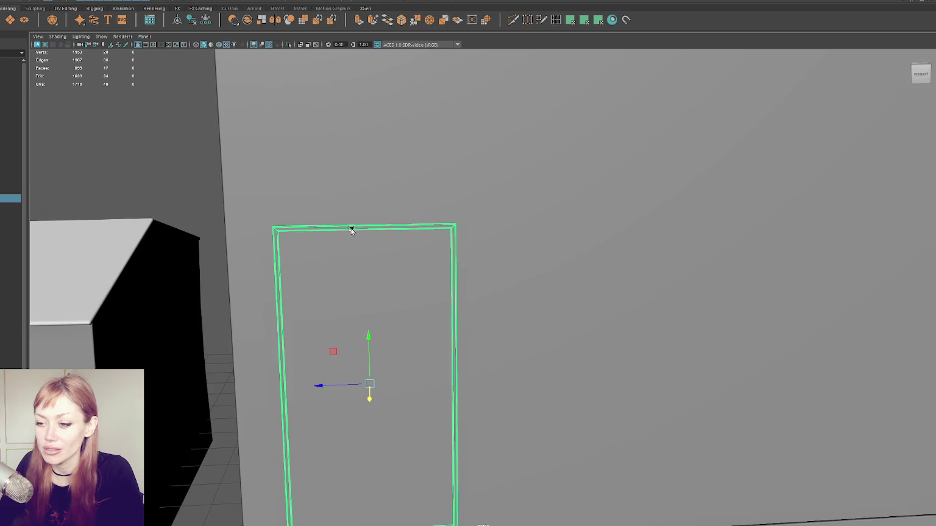
scroll(355, 225, "down", 3)
scroll(387, 220, "up", 1)
left_click_drag(387, 219, 389, 234, "alt")
right_click_drag(125, 140, 100, 142)
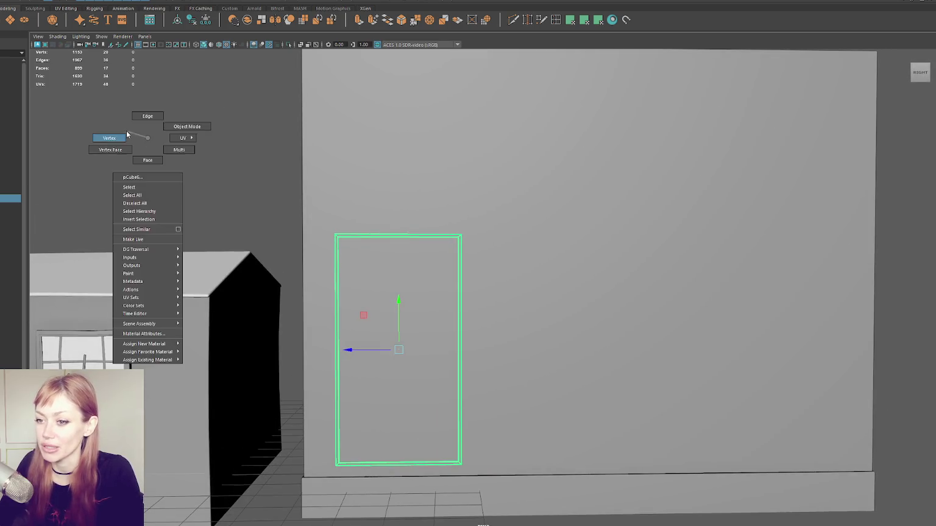
left_click_drag(439, 213, 488, 481)
left_click_drag(442, 346, 453, 347)
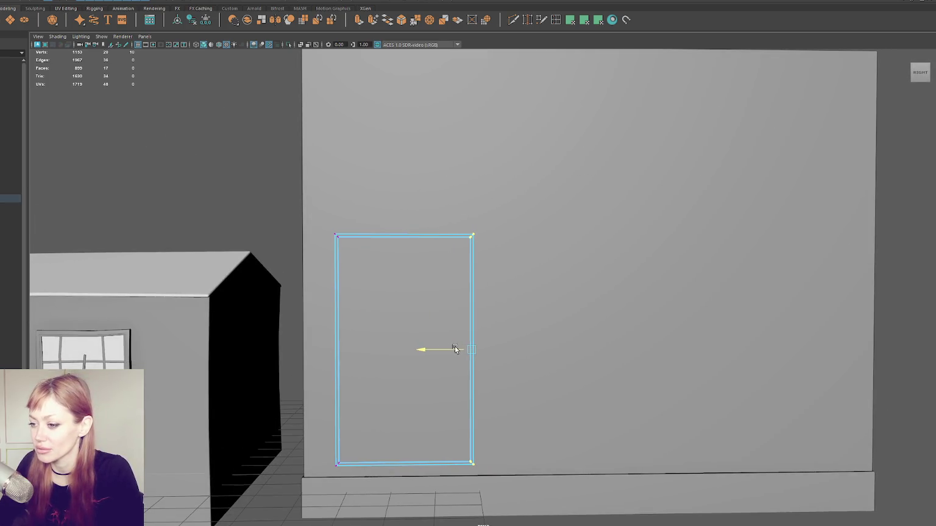
Return to object mode and reselect the widened door frame, orbiting in to check it
left_click_drag(234, 159, 219, 170, "alt")
left_click(201, 121)
left_click_drag(372, 261, 255, 238)
mouse_move(256, 152)
left_mouse_down("alt")
mouse_move(315, 221)
mouse_move(351, 182)
mouse_move(383, 179)
mouse_move(259, 175)
left_mouse_up("alt")
left_click(234, 181)
left_click(316, 219)
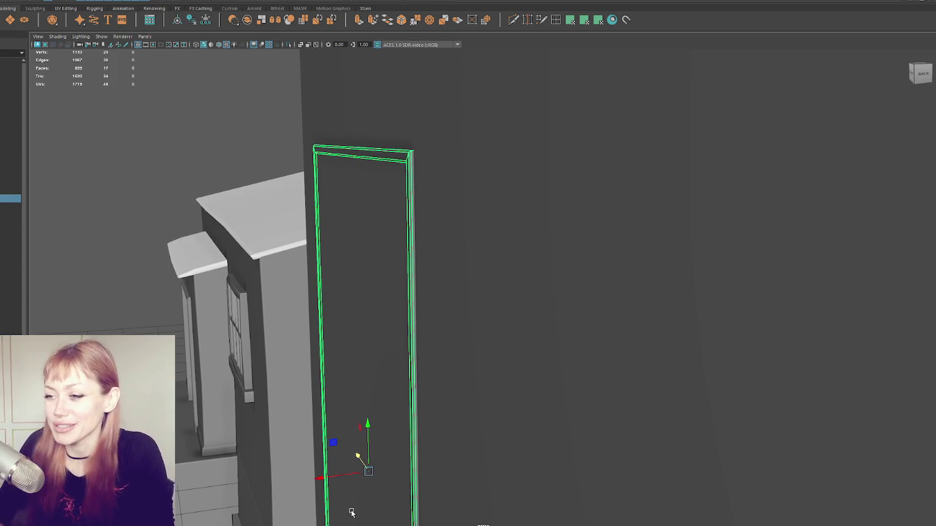
left_click_drag(366, 201, 279, 197, "alt")
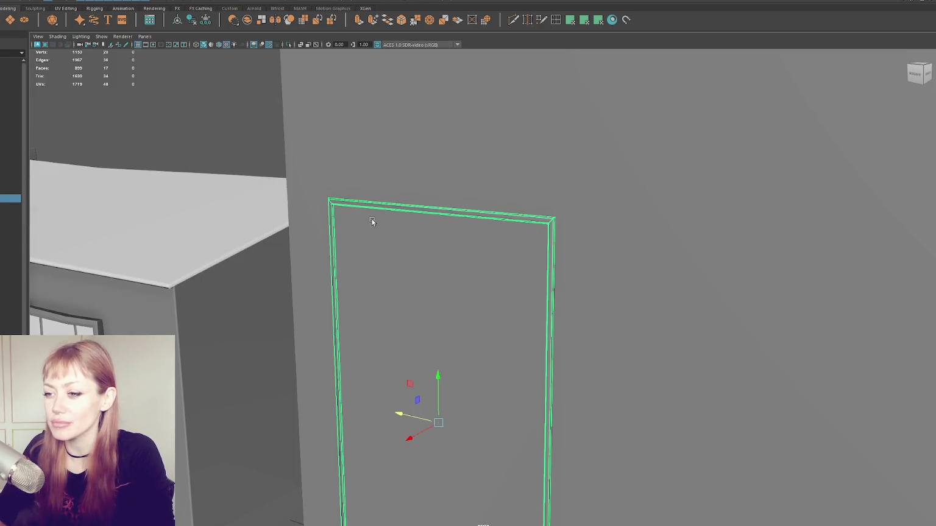
right_click(225, 128)
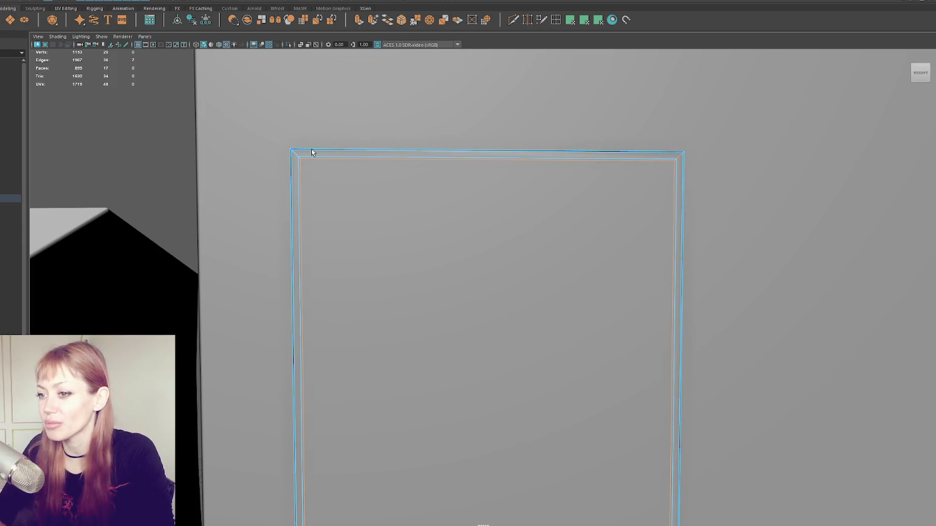
middle_click_drag(497, 425, 431, 255, "alt")
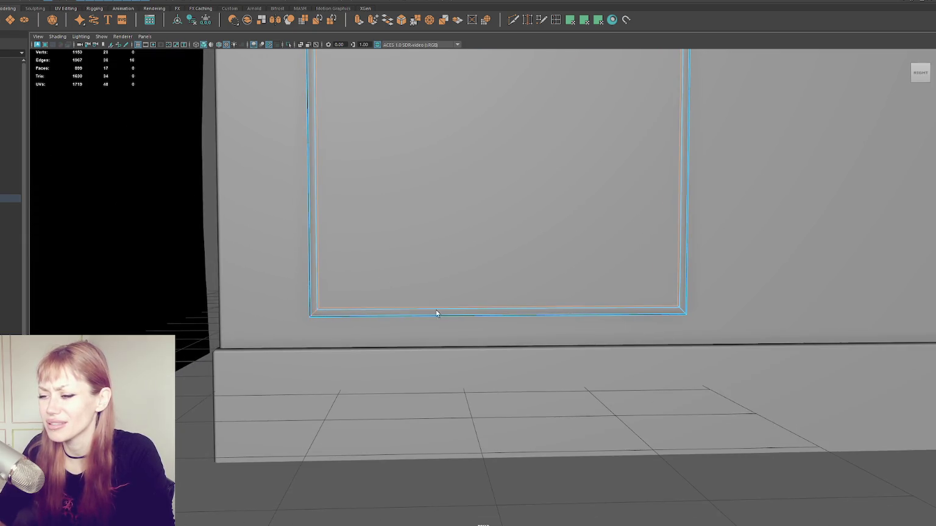
scroll(681, 308, "down", 3)
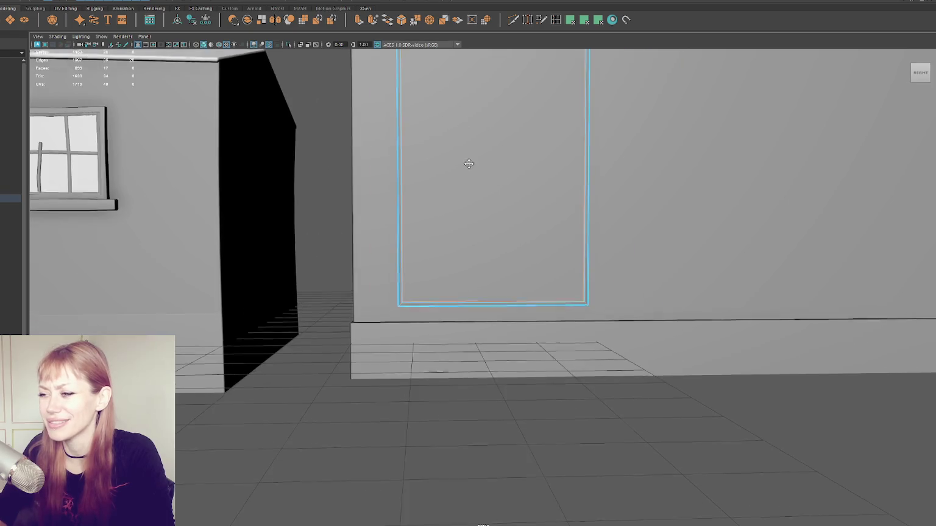
middle_click_drag(463, 136, 264, 163, "alt")
right_click_drag(264, 164, 368, 221, "shift")
left_click(288, 131)
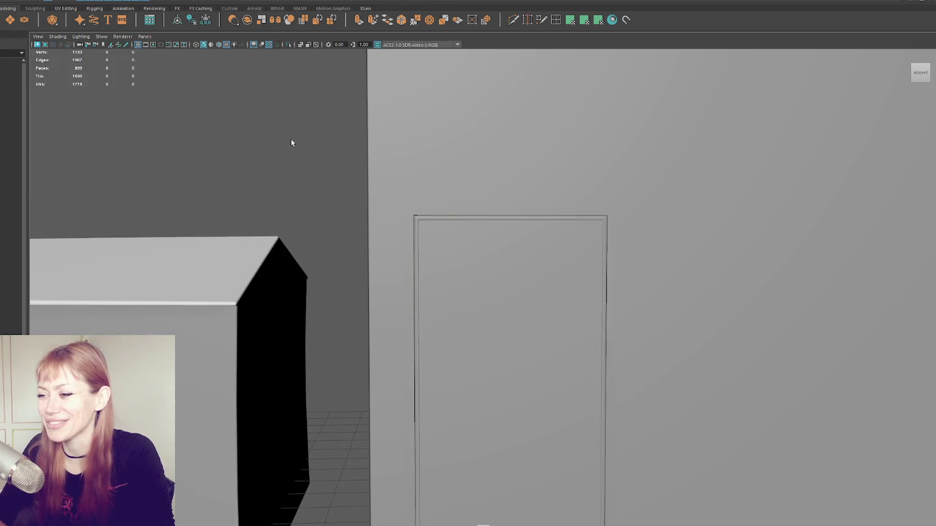
left_click_drag(368, 171, 292, 168)
left_click(375, 188)
mouse_move(462, 229)
left_mouse_down("alt")
mouse_move(485, 234)
mouse_move(472, 152)
mouse_move(443, 153)
mouse_move(451, 157)
left_mouse_up("alt")
scroll(485, 234, "down", 2)
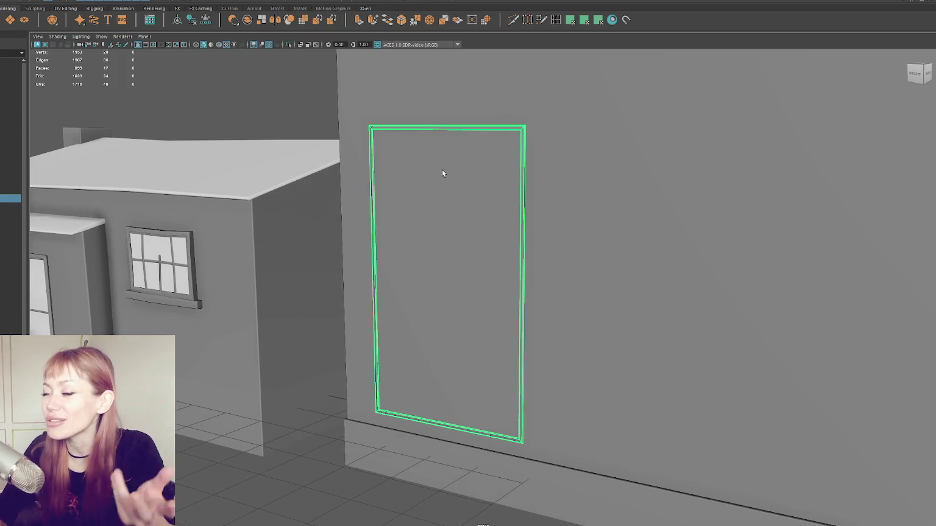
left_click(323, 116)
mouse_move(323, 116)
left_mouse_down("alt")
mouse_move(335, 172)
mouse_move(397, 200)
mouse_move(321, 192)
mouse_move(330, 188)
left_mouse_up("alt")
left_click(345, 199)
left_click(329, 189)
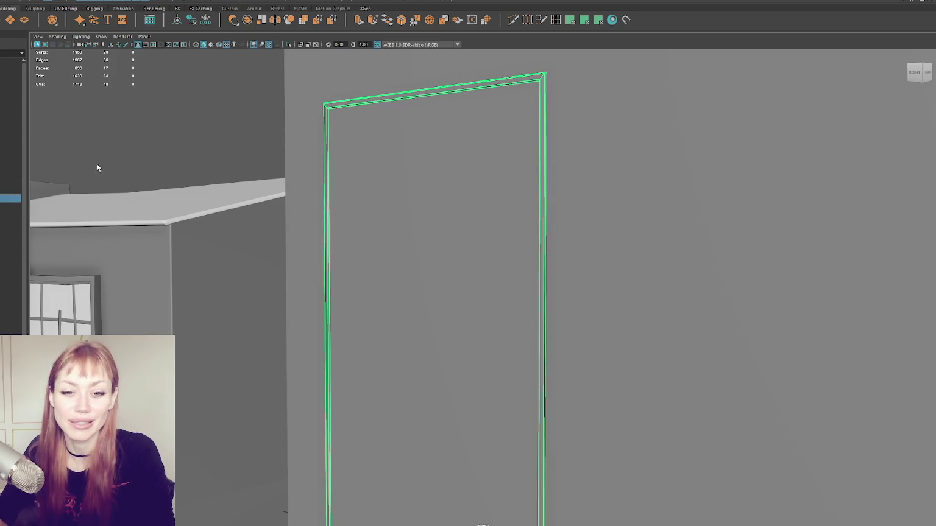
left_click(240, 146)
left_click_drag(241, 146, 268, 164, "alt")
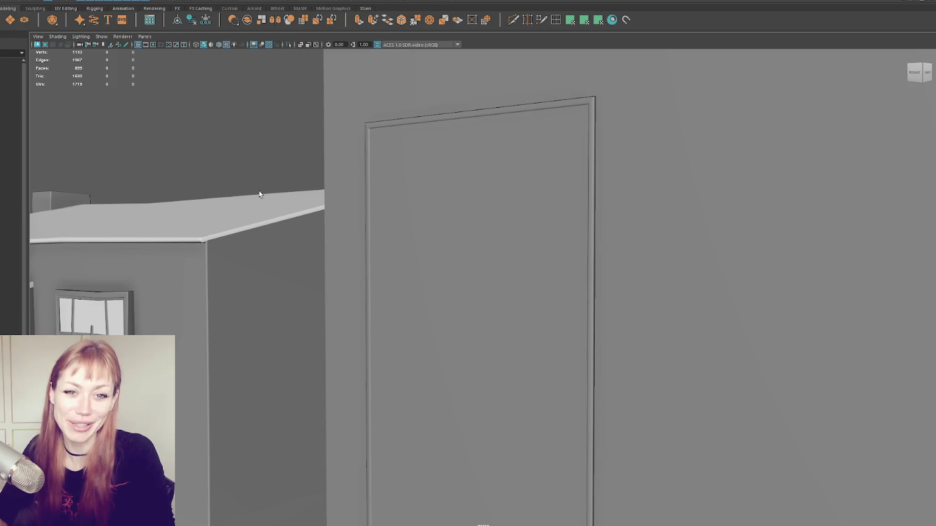
left_click_drag(410, 376, 278, 291, "alt")
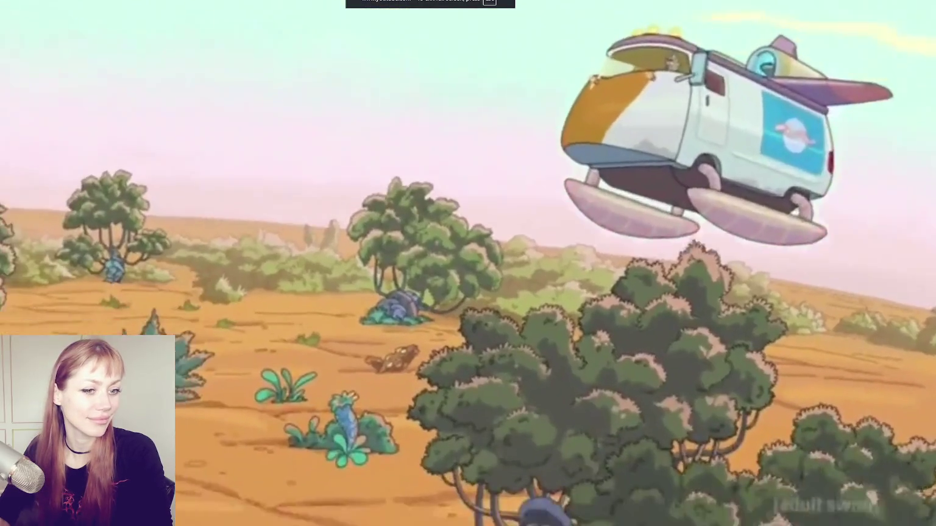
Pause the Rick and Morty clip, exit fullscreen, then go fullscreen again and resume playback
key("space")
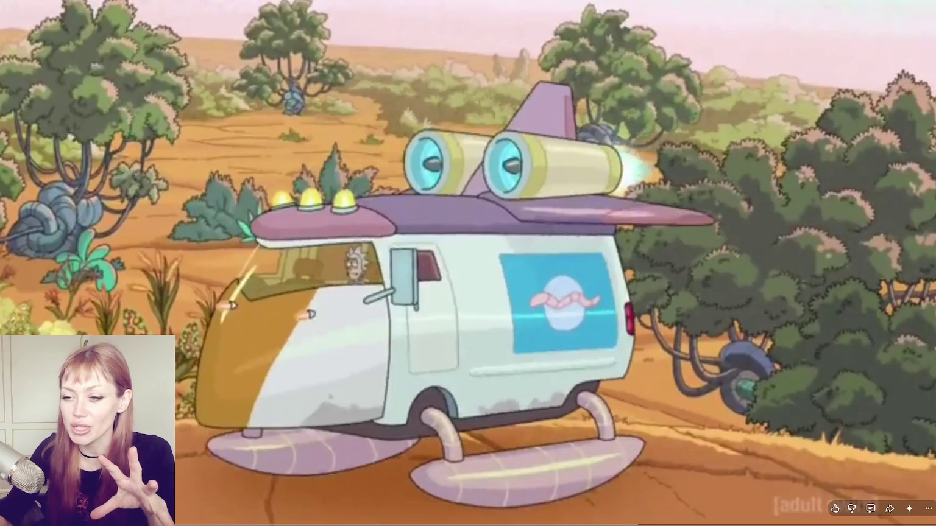
key("Escape")
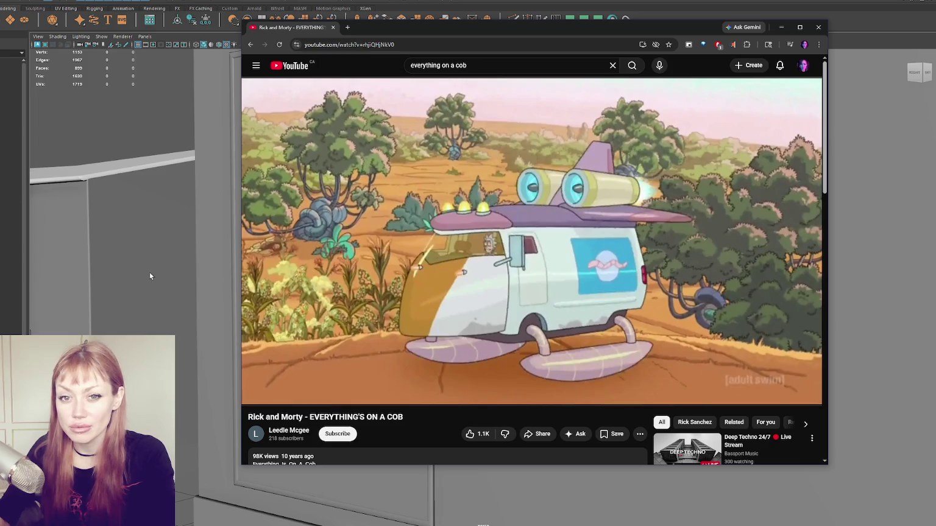
double_click(776, 291)
key("space")
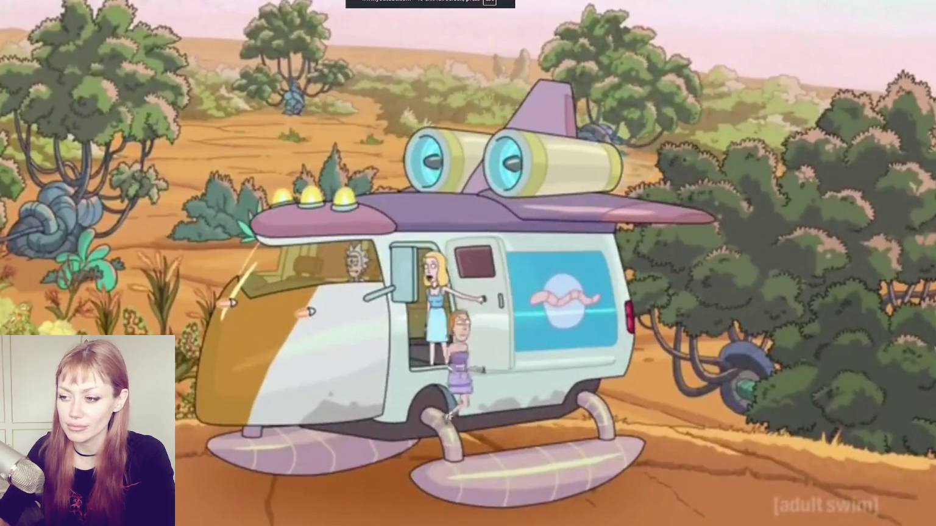
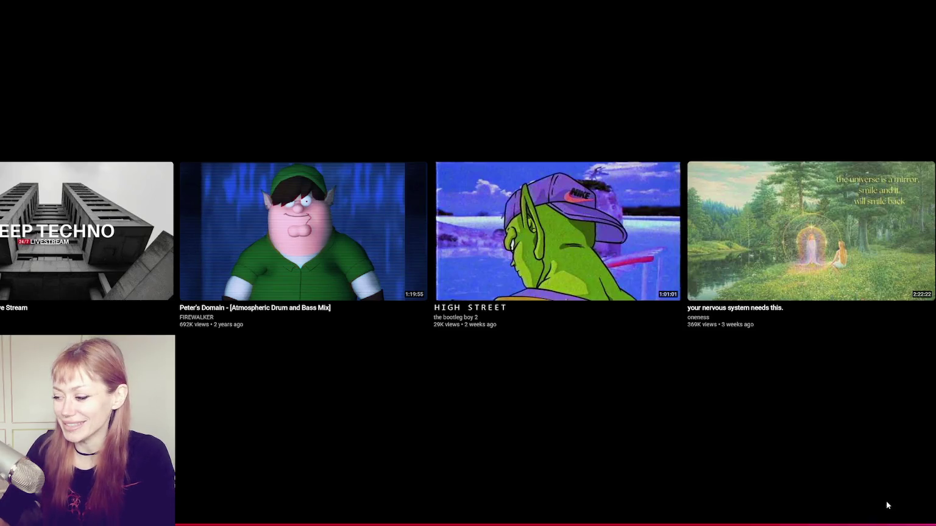
Exit fullscreen on the finished YouTube video and minimise the browser to get back to Maya
left_click(912, 507)
key("super+Down")
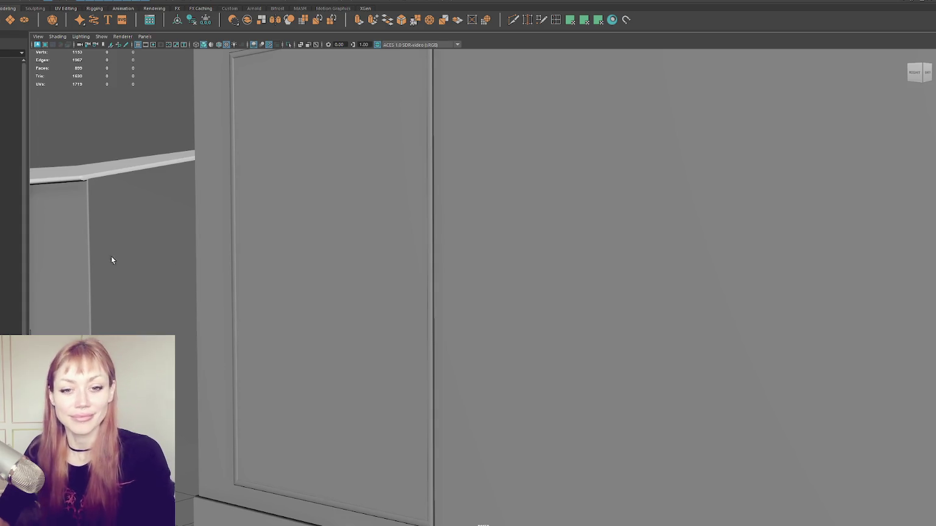
Select the window pane, open the UV Editor and planar-project its faces into one shell
scroll(350, 257, "down", 5)
scroll(443, 271, "up", 2)
scroll(458, 273, "up", 1)
left_click(458, 272)
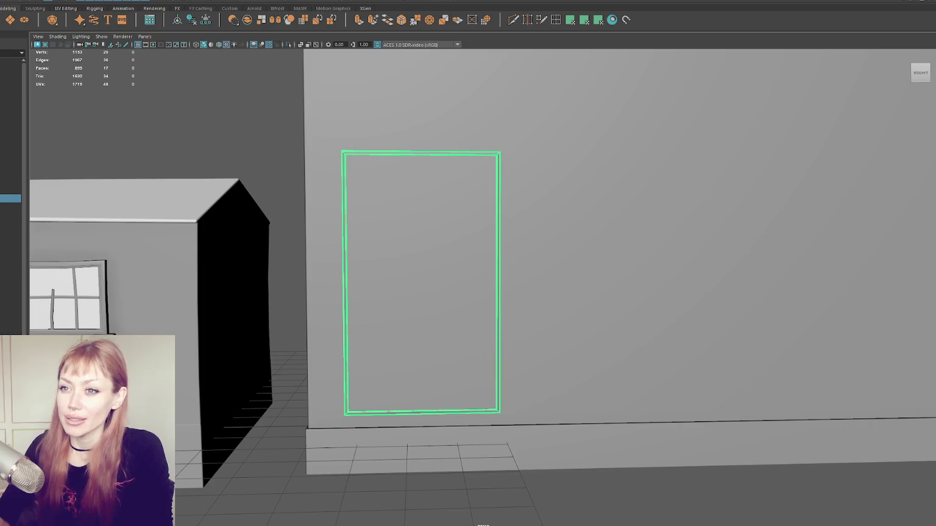
left_click(229, 2)
left_click(238, 8)
left_click_drag(739, 93, 792, 97)
right_click_drag(185, 79, 244, 104)
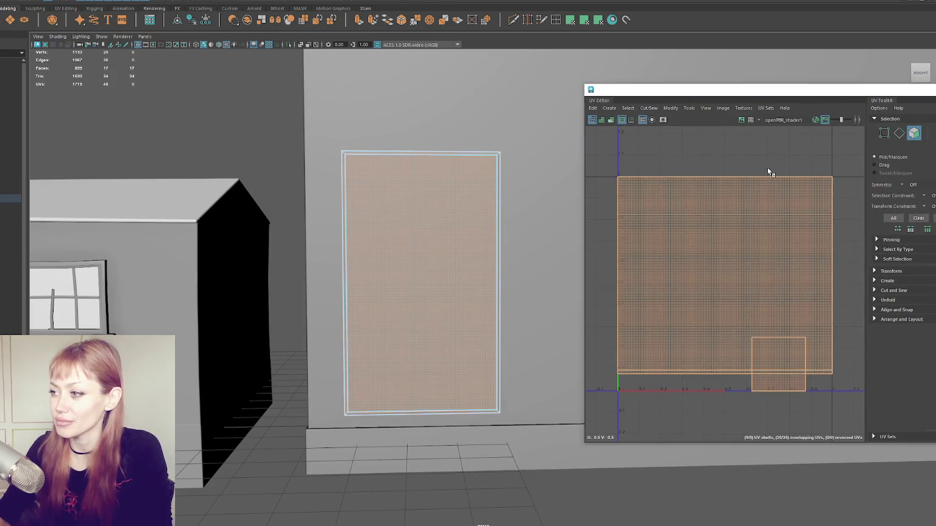
key("ctrl+l")
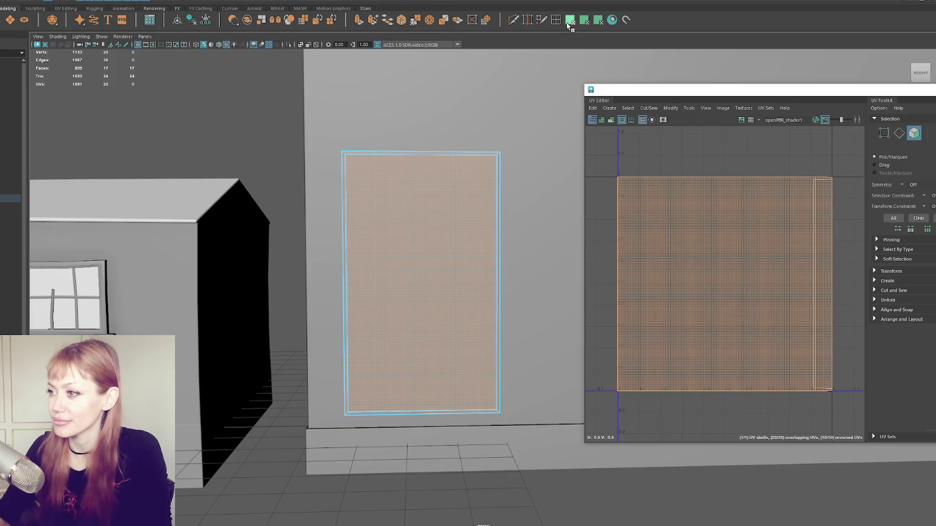
Lay out the shell to the pane's tall proportions and slide it to U=0
right_click_drag(606, 161, 652, 149, "shift")
left_click(895, 319)
left_click(890, 271)
left_click_drag(833, 86, 678, 65)
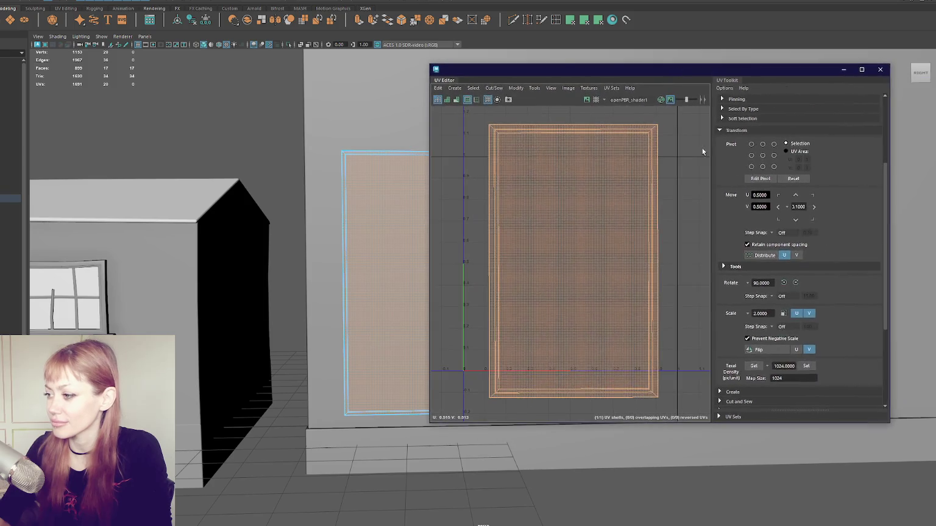
scroll(794, 282, "down", 5)
scroll(587, 239, "up", 5)
scroll(586, 238, "down", 5)
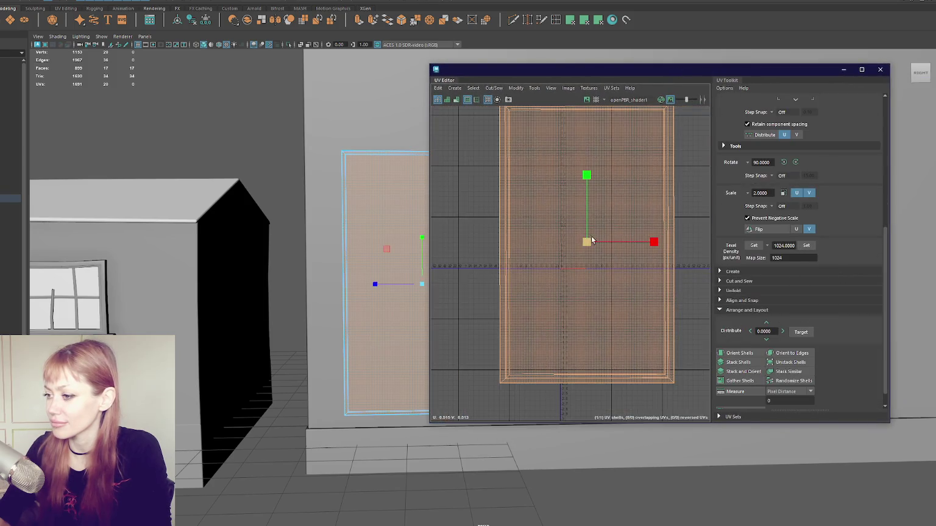
scroll(548, 238, "down", 3)
scroll(534, 238, "down", 3)
scroll(530, 238, "down", 2)
key("f")
scroll(647, 244, "down", 2)
key("w")
mouse_move(650, 250)
left_mouse_down()
mouse_move(621, 251)
mouse_move(589, 229)
left_mouse_up()
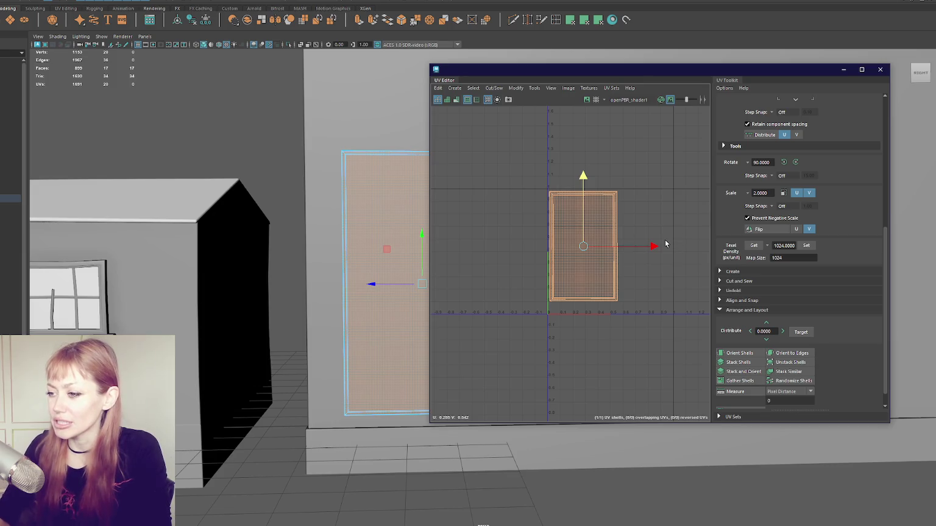
Set the shell's texel density to 1024 in the UV Toolkit
left_click(806, 246)
scroll(658, 254, "down", 3)
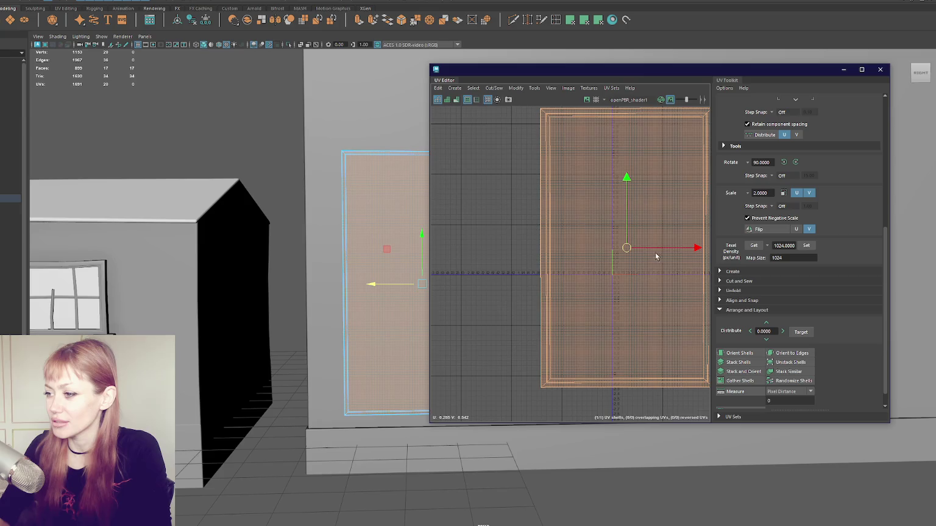
left_click_drag(658, 255, 563, 253)
scroll(354, 244, "down", 5)
scroll(349, 240, "up", 3)
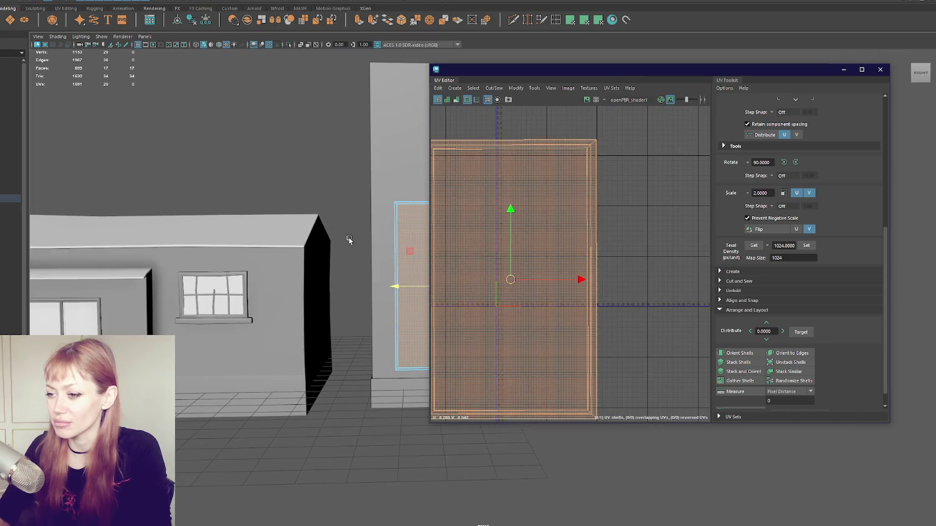
Orbit out to see the house and pane together and clear the pane's face selection
left_click_drag(312, 244, 278, 220, "alt")
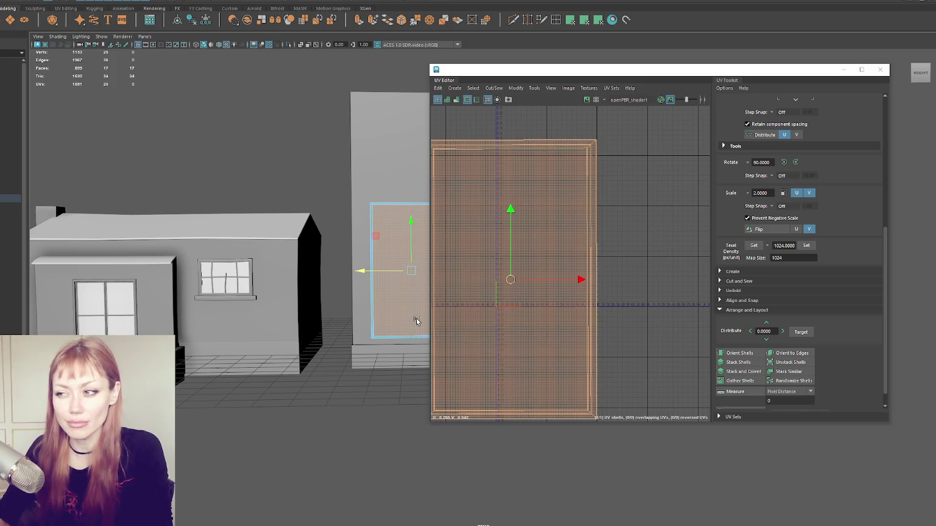
left_click_drag(480, 69, 554, 60)
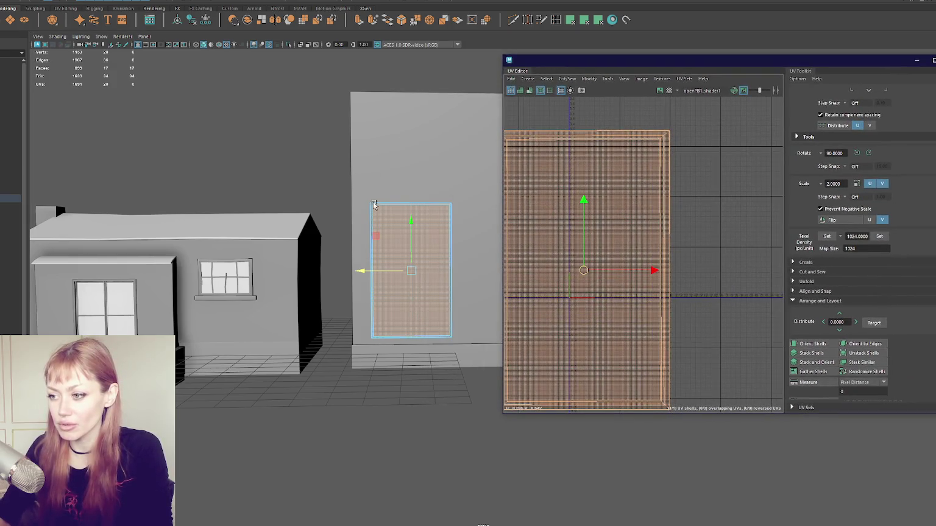
scroll(332, 271, "up", 3)
mouse_move(219, 309)
left_mouse_down("alt")
mouse_move(295, 318)
mouse_move(369, 309)
left_mouse_up("alt")
scroll(370, 309, "up", 3)
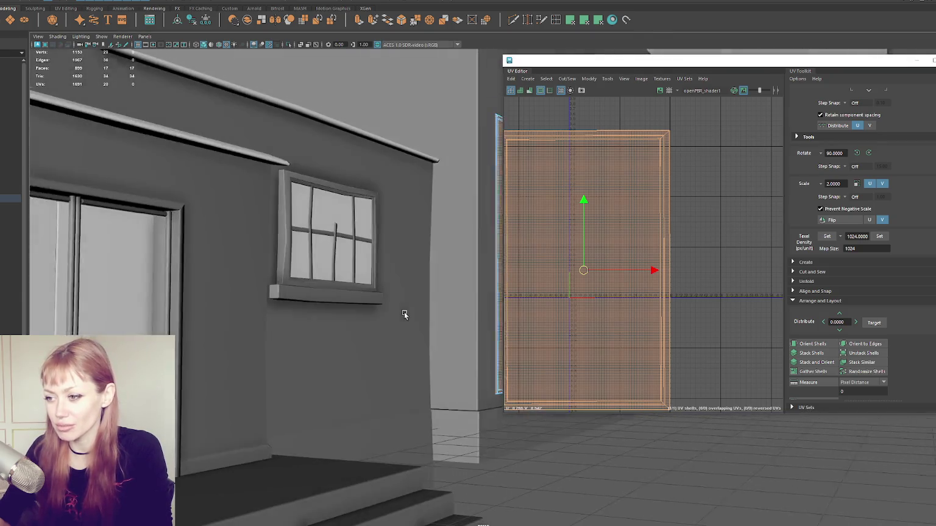
right_click_drag(402, 314, 296, 317, "alt")
mouse_move(297, 317)
left_mouse_down("alt")
mouse_move(351, 320)
mouse_move(292, 318)
mouse_move(349, 317)
mouse_move(324, 309)
mouse_move(341, 306)
mouse_move(307, 304)
mouse_move(357, 294)
mouse_move(302, 305)
mouse_move(340, 288)
mouse_move(418, 297)
mouse_move(355, 290)
left_mouse_up("alt")
scroll(309, 307, "up", 2)
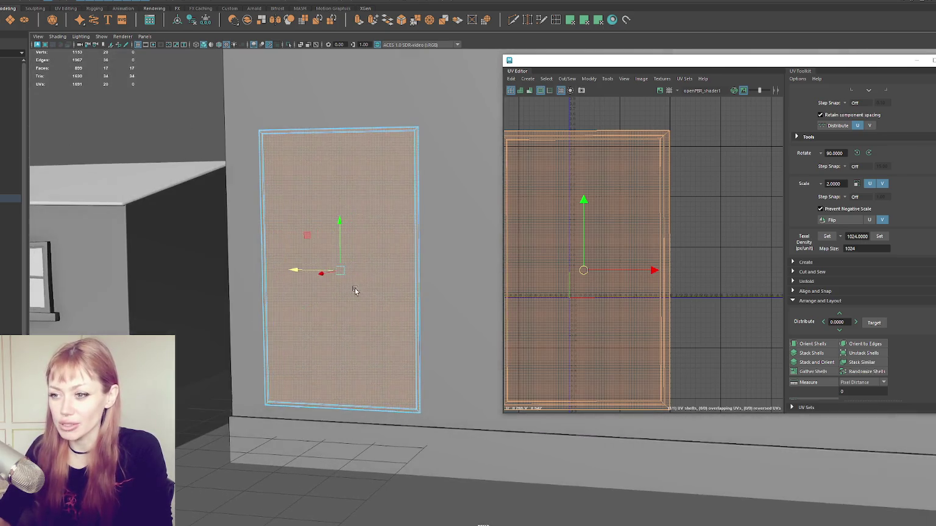
scroll(411, 297, "up", 1)
left_click_drag(411, 297, 341, 274, "alt")
scroll(297, 257, "up", 2)
left_click(79, 162)
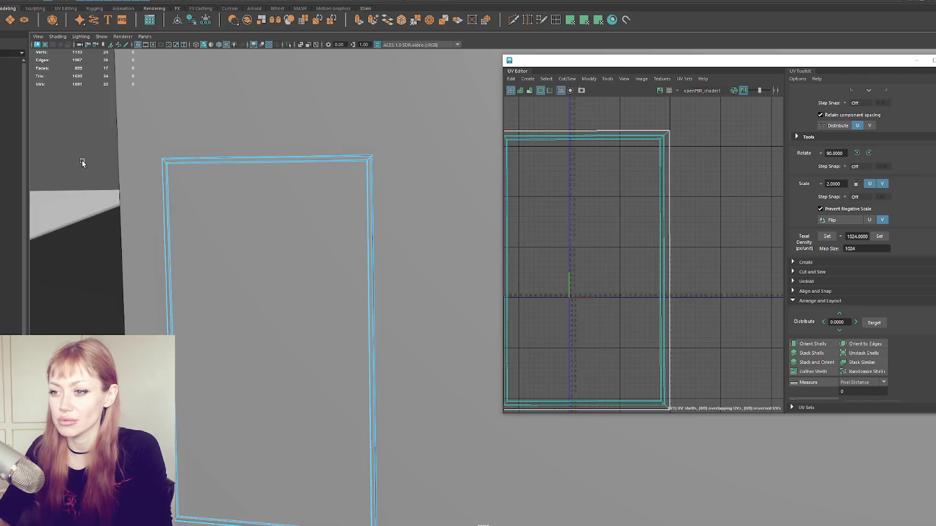
scroll(217, 209, "down", 2)
Duplicate the pane in object mode and move the copy along X
key("F8")
middle_click_drag(418, 244, 260, 196, "alt")
key("ctrl+d")
mouse_move(150, 276)
left_mouse_down()
mouse_move(294, 278)
mouse_move(265, 205)
left_mouse_up()
Isolate and frame the copied pane straight-on, with the UV Editor closed
key("ctrl+1")
key("f")
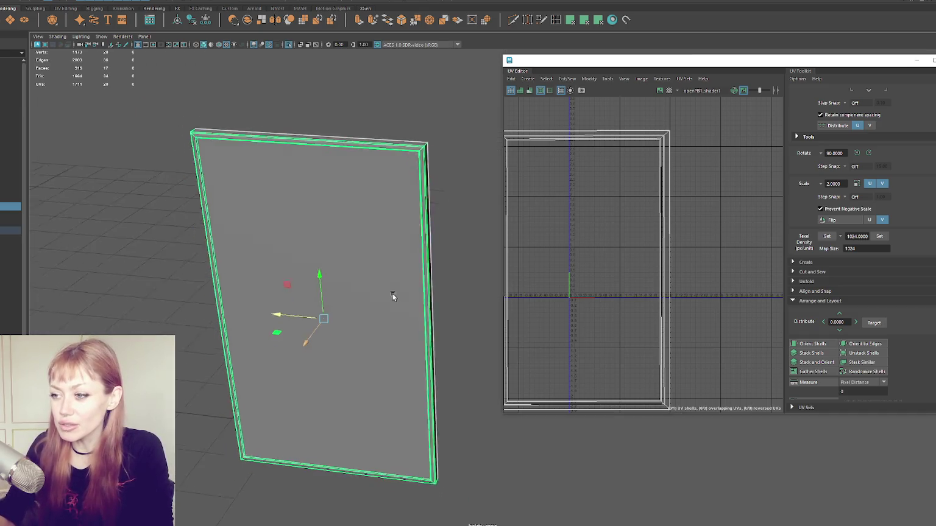
right_click_drag(265, 205, 388, 209, "alt")
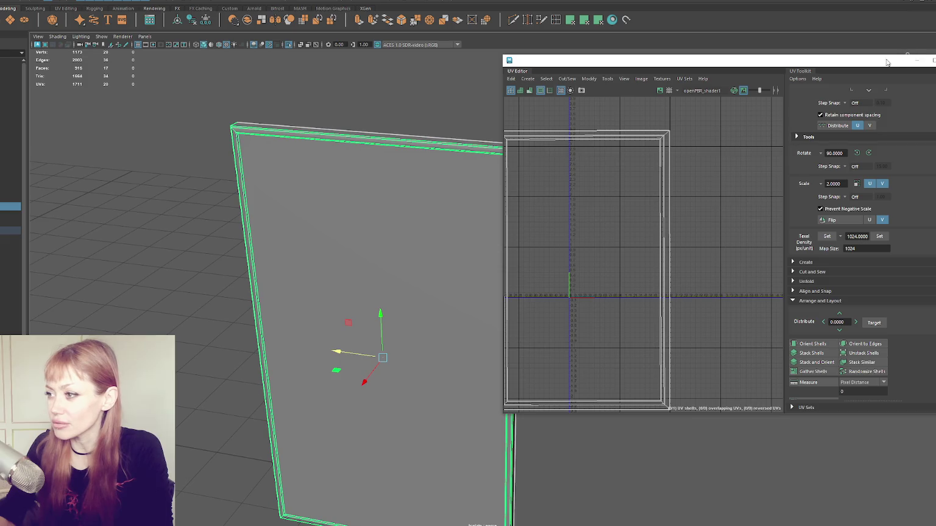
left_click(916, 61)
left_click_drag(365, 243, 347, 221, "alt")
right_click_drag(346, 221, 328, 142, "alt")
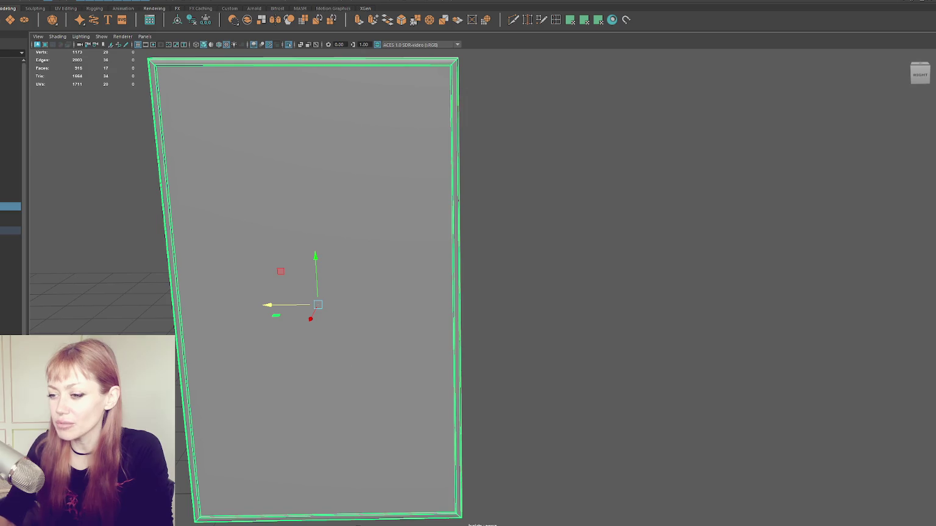
double_click(556, 20)
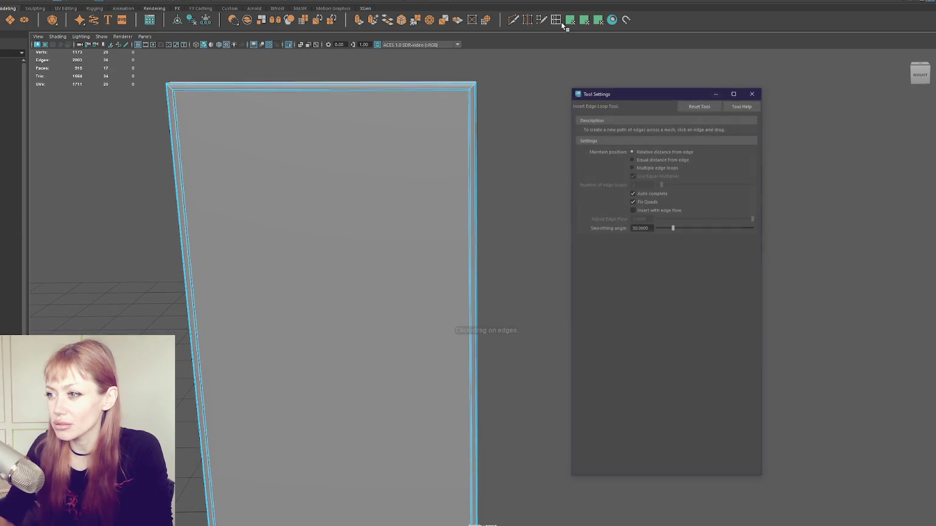
Create a polygon cube and move it over to the tall panel
left_click(752, 92)
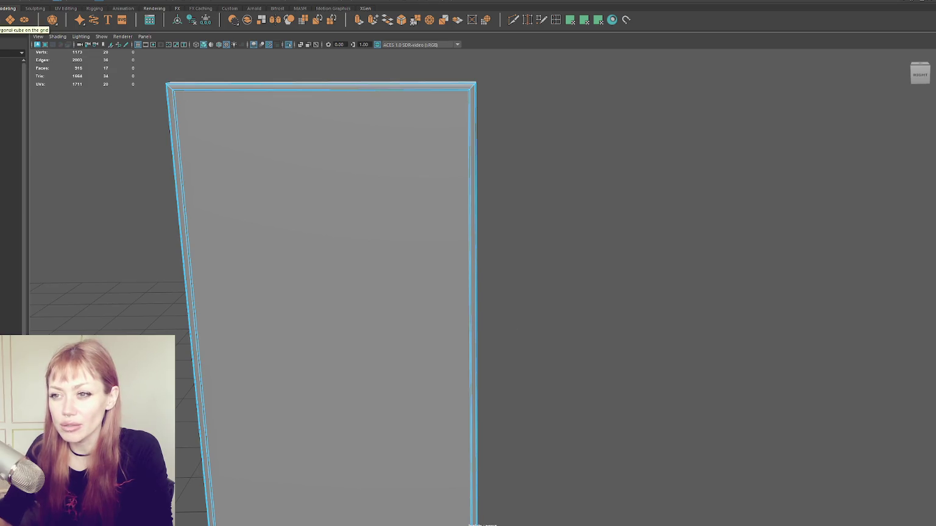
left_click(508, 288)
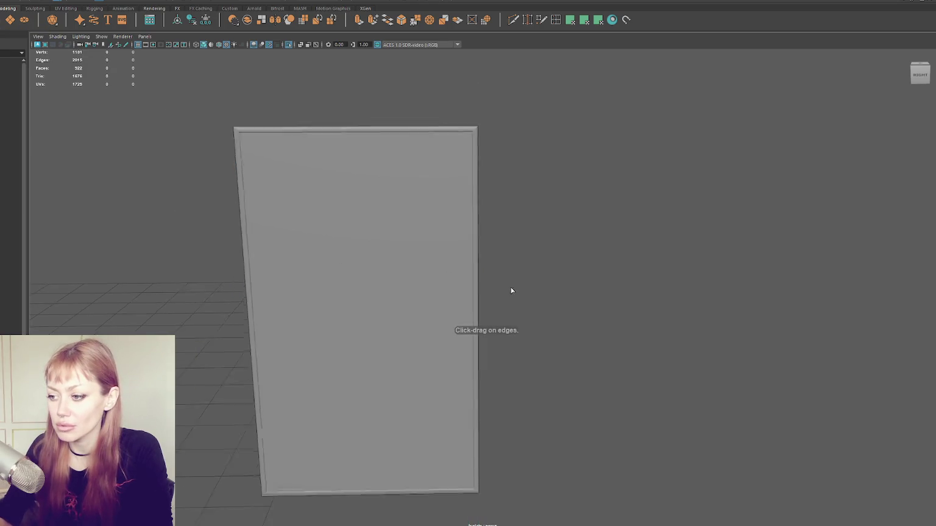
mouse_move(508, 288)
right_mouse_down("alt")
mouse_move(327, 332)
mouse_move(364, 332)
right_mouse_up("alt")
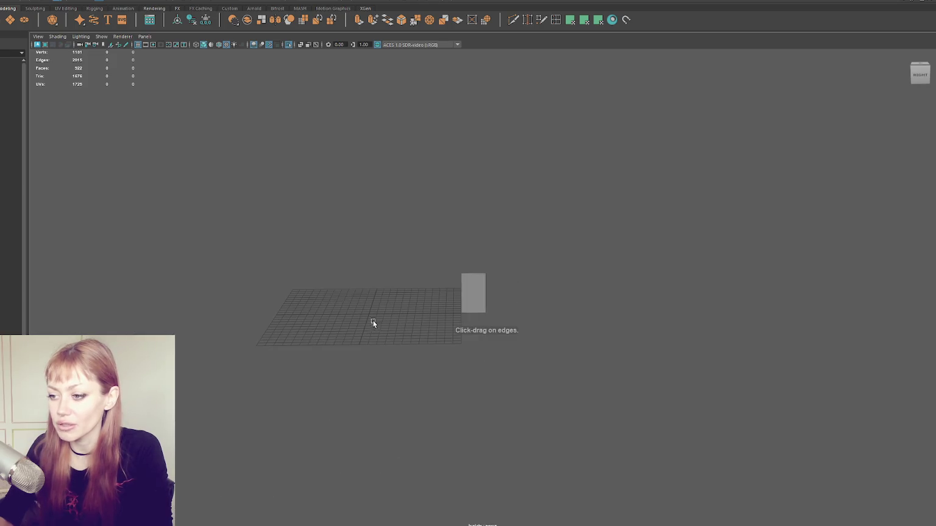
left_click(261, 19)
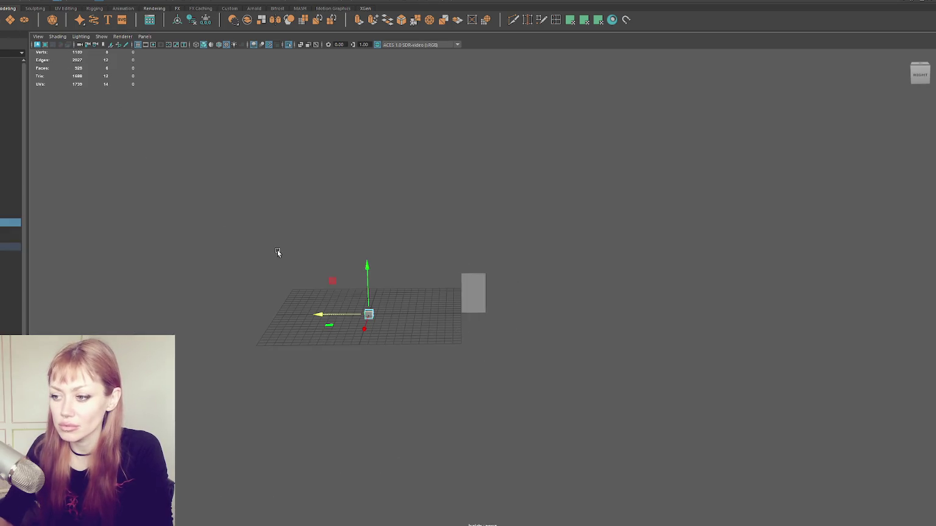
left_click_drag(339, 313, 443, 313)
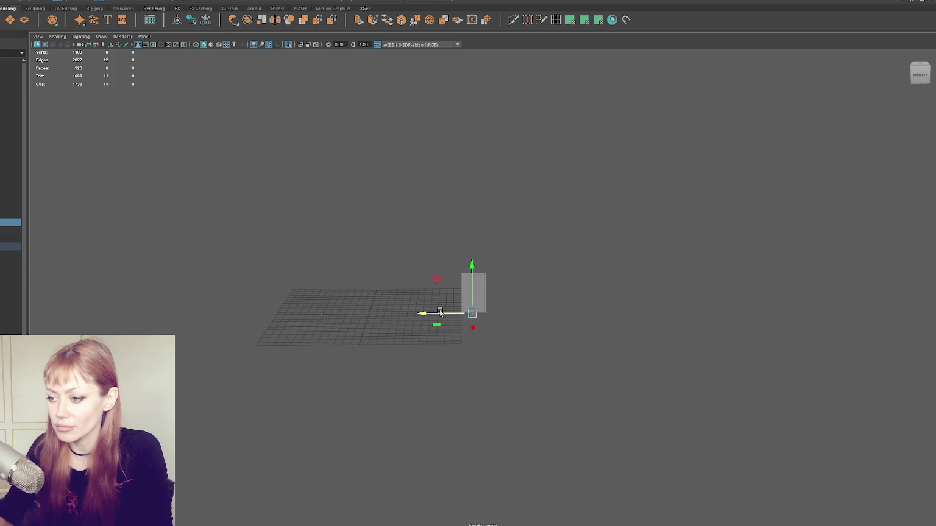
key("f")
Frame the cube and view it face-on from the right beside the panel
scroll(491, 355, "up", 3)
mouse_move(491, 386)
left_mouse_down("alt")
mouse_move(488, 337)
mouse_move(444, 402)
mouse_move(455, 119)
mouse_move(458, 256)
mouse_move(401, 257)
mouse_move(460, 242)
left_mouse_up("alt")
scroll(461, 241, "up", 3)
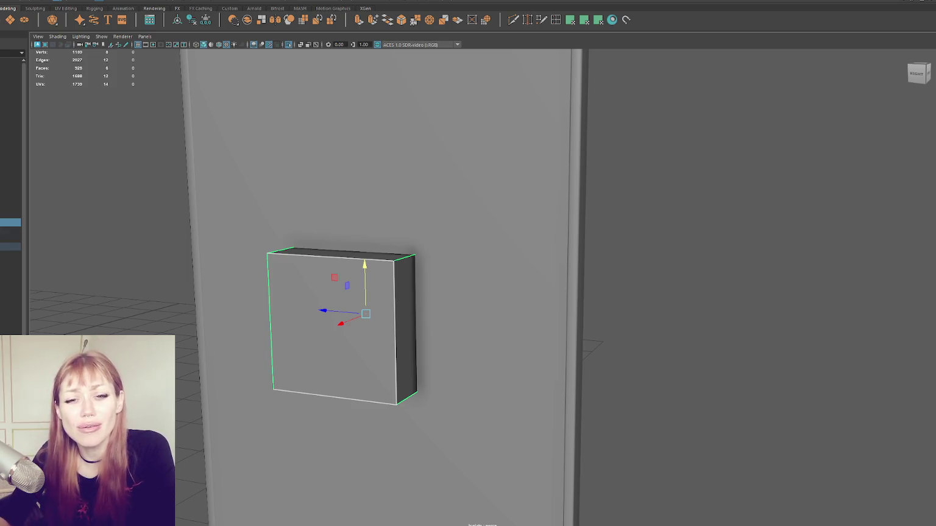
mouse_move(408, 324)
left_mouse_down("alt")
mouse_move(336, 319)
mouse_move(152, 278)
mouse_move(182, 277)
left_mouse_up("alt")
key("f")
mouse_move(417, 259)
left_mouse_down()
mouse_move(396, 234)
mouse_move(345, 235)
mouse_move(429, 217)
left_mouse_up()
right_click_drag(429, 217, 430, 230)
Delete a selection of cube faces, then undo back to the full cube
left_click(217, 218)
mouse_move(218, 217)
left_mouse_down("alt")
mouse_move(167, 158)
mouse_move(445, 326)
left_mouse_up("alt")
key("Delete")
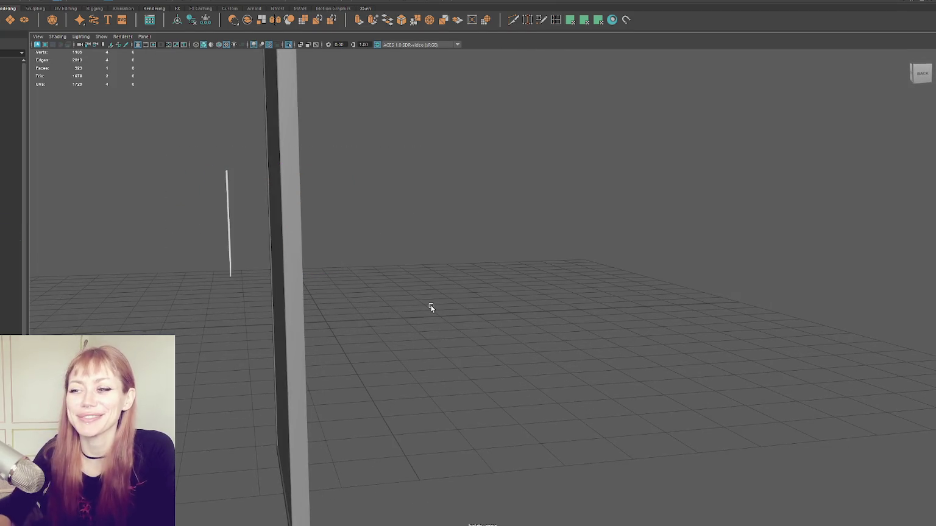
right_click_drag(432, 159, 485, 125)
key("ctrl+z")
key("ctrl+z")
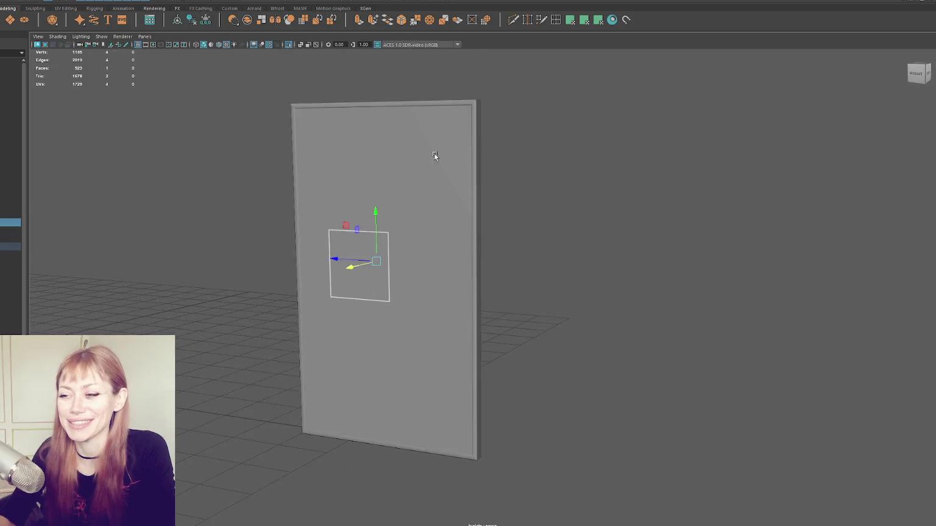
key("ctrl+z")
key("ctrl+z")
key("ctrl+z")
key("ctrl+z")
Try moving the cube along X, then undo so it stays beside the wall
left_click(342, 284)
left_click_drag(334, 279, 173, 296)
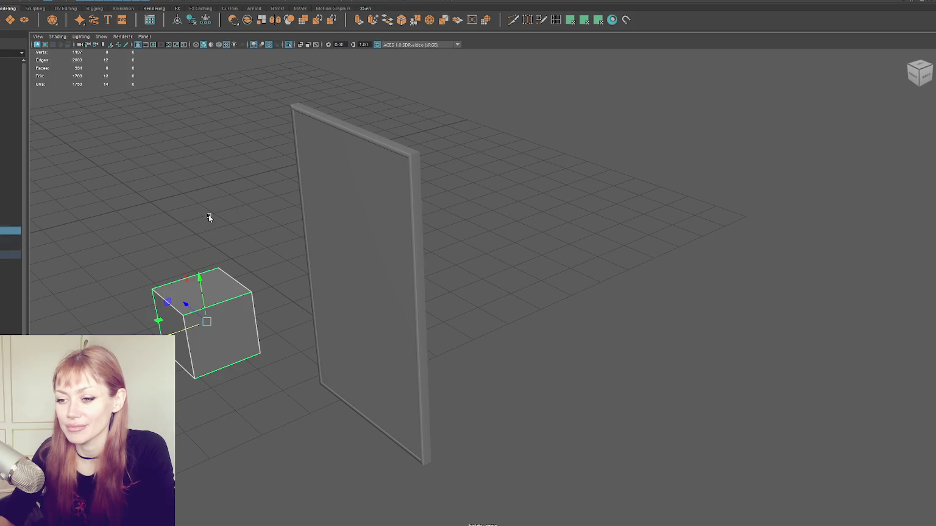
key("ctrl+z")
mouse_move(295, 217)
left_mouse_down("alt")
mouse_move(388, 240)
mouse_move(356, 267)
left_mouse_up("alt")
key("F8")
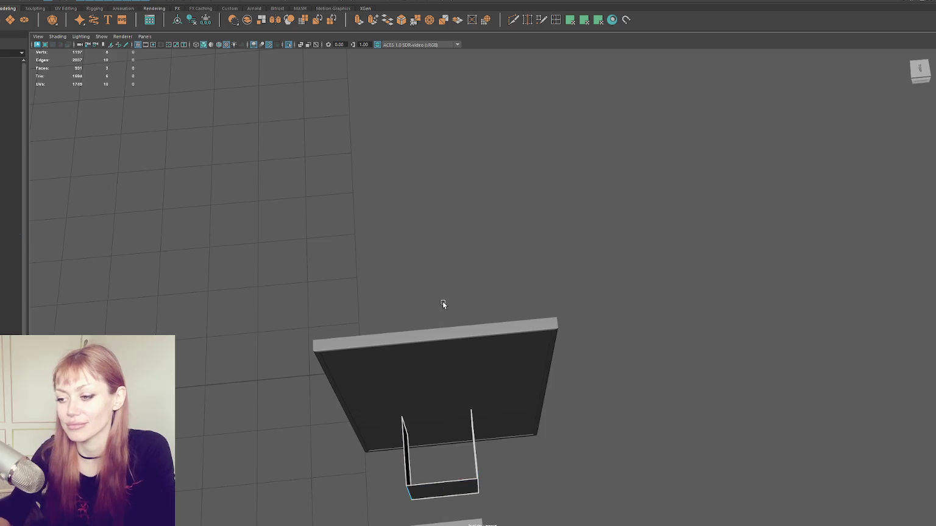
mouse_move(497, 217)
left_mouse_down("alt")
mouse_move(368, 373)
mouse_move(341, 361)
mouse_move(340, 327)
mouse_move(281, 244)
mouse_move(335, 244)
left_mouse_up("alt")
Delete five of the cube's faces, leaving a single square plane
left_click(369, 373)
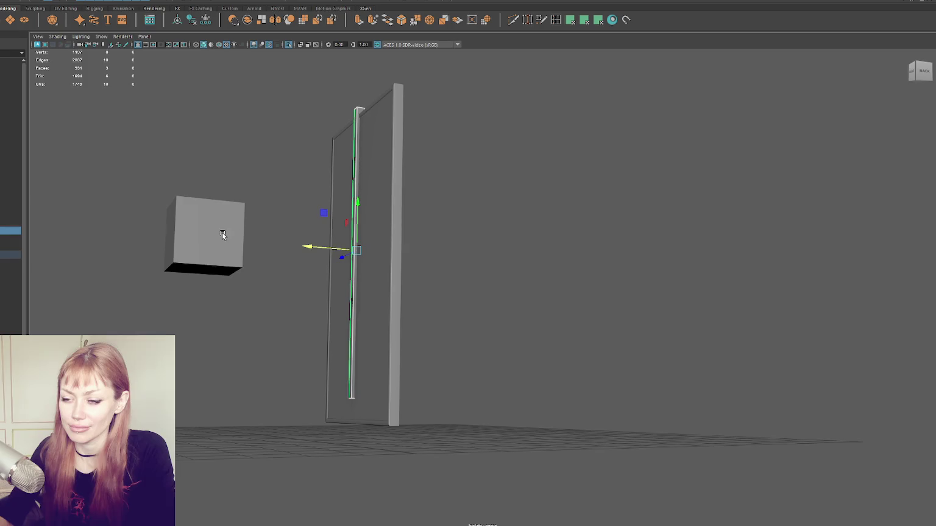
left_click(222, 235)
left_click_drag(223, 235, 286, 261, "alt")
right_click_drag(228, 168, 227, 174)
mouse_move(228, 174)
left_mouse_down("alt")
mouse_move(193, 176)
mouse_move(291, 342)
left_mouse_up("alt")
key("Delete")
Center the plane's pivot and slide it onto the tall panel
left_click_drag(147, 136, 200, 291)
left_click(206, 19)
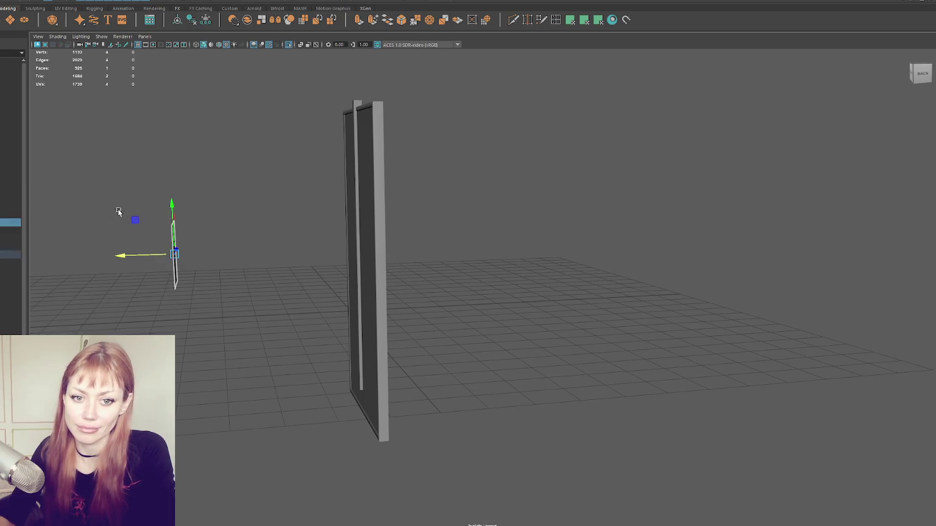
left_click_drag(125, 255, 364, 254)
scroll(364, 255, "up", 2)
middle_click_drag(390, 234, 329, 172, "alt")
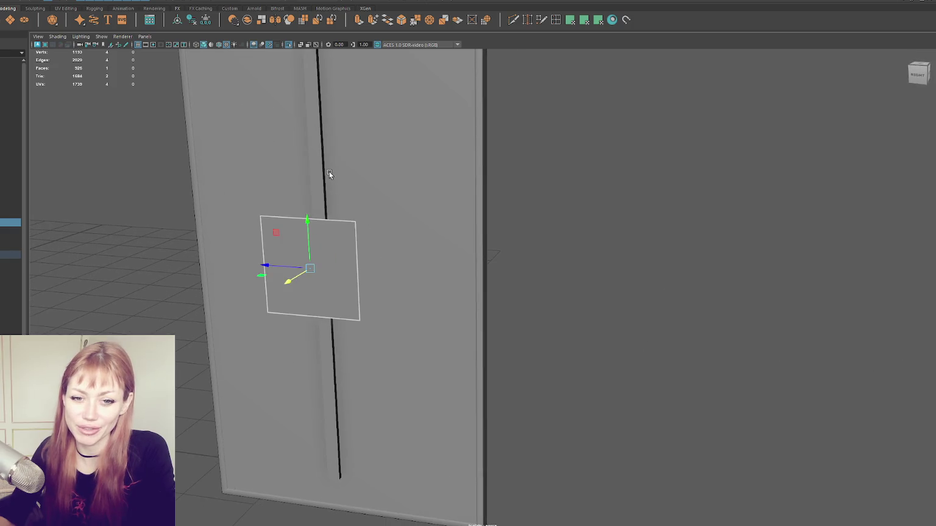
Select the thin groove strip in face mode and frame it in view
left_click(318, 165, "shift")
left_click(318, 165)
scroll(370, 248, "down", 5)
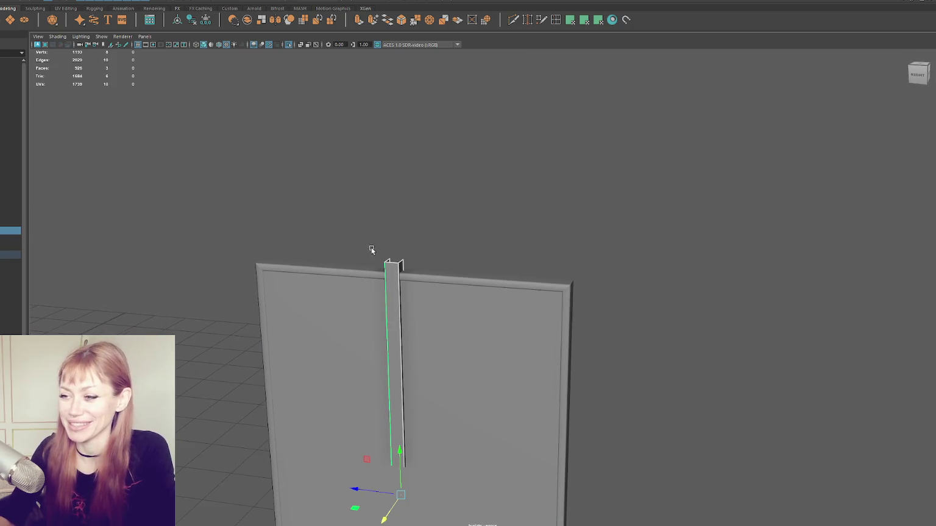
right_click_drag(422, 243, 419, 201)
left_click(393, 277)
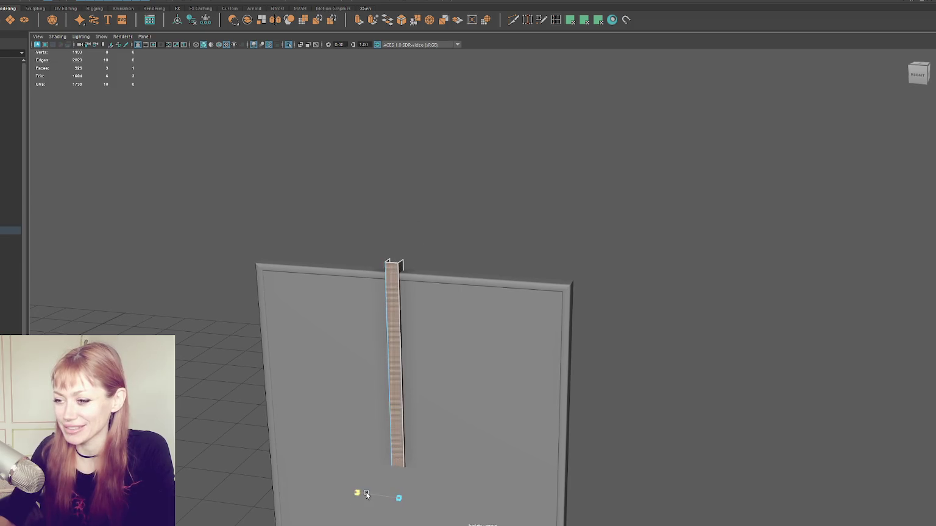
left_click(385, 326)
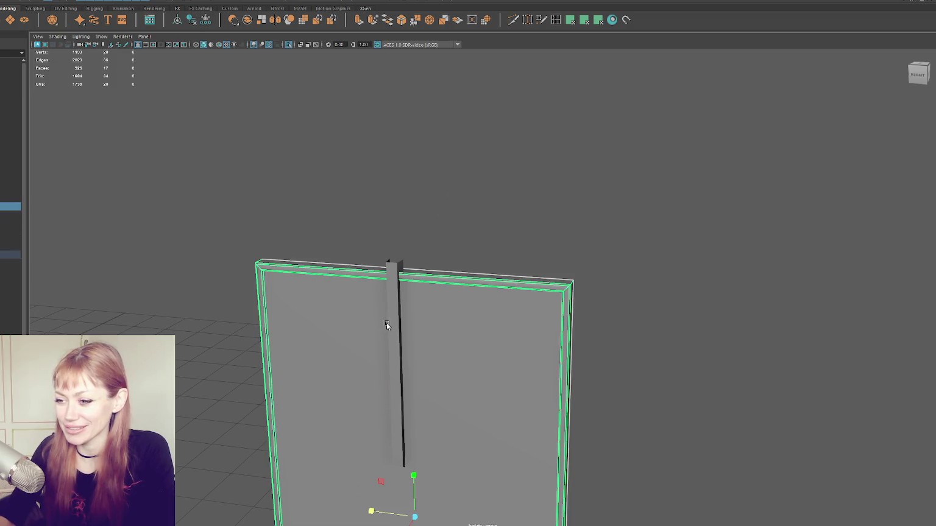
left_click(402, 333)
right_click_drag(440, 192, 515, 213)
mouse_move(516, 215)
left_mouse_down("alt")
mouse_move(395, 249)
mouse_move(439, 158)
mouse_move(313, 278)
left_mouse_up("alt")
key("f")
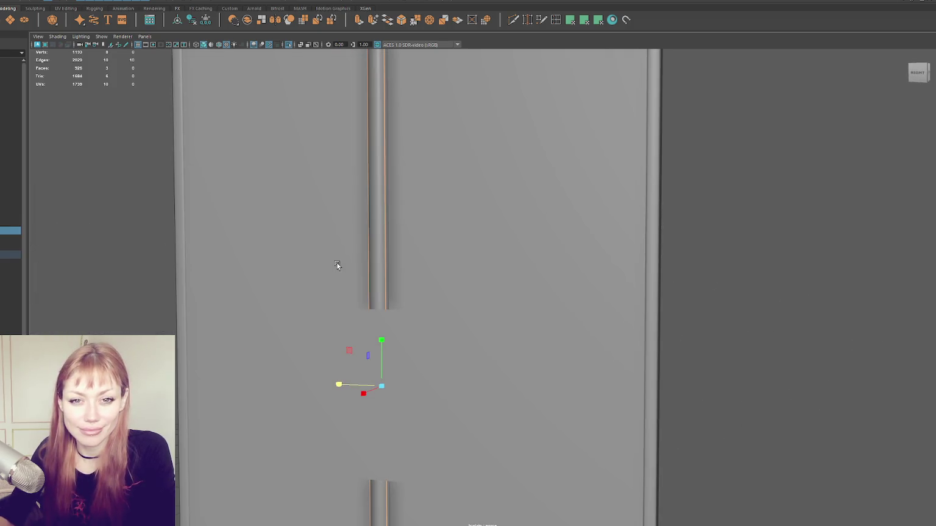
mouse_move(413, 259)
left_mouse_down("alt")
mouse_move(409, 221)
mouse_move(395, 238)
left_mouse_up("alt")
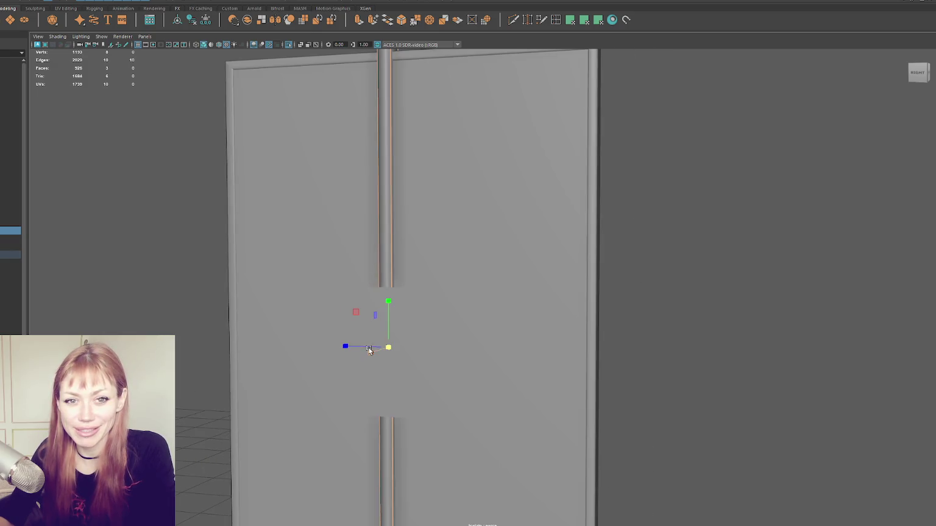
Scale the groove strip's length and width and nudge the slot faces into place
mouse_move(388, 349)
left_mouse_down()
mouse_move(315, 348)
mouse_move(411, 331)
left_mouse_up()
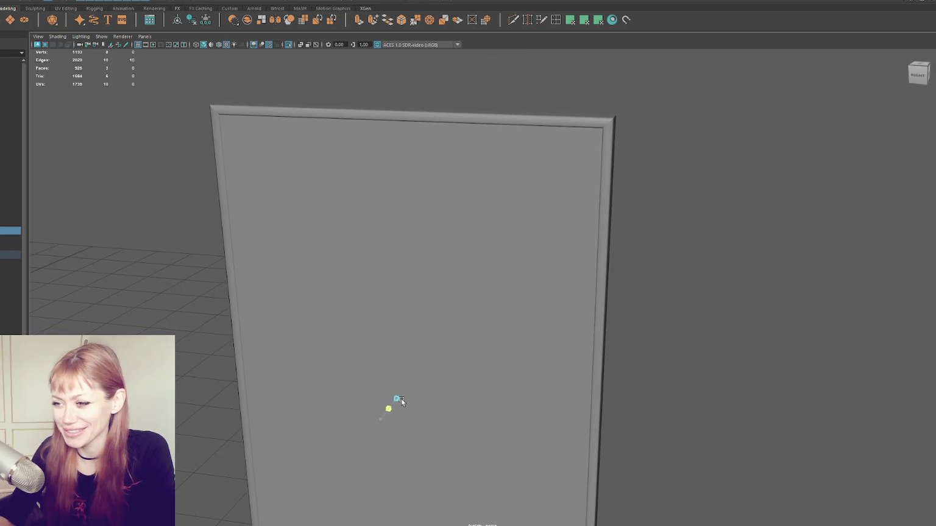
mouse_move(381, 417)
left_mouse_down()
mouse_move(373, 398)
mouse_move(398, 372)
left_mouse_up()
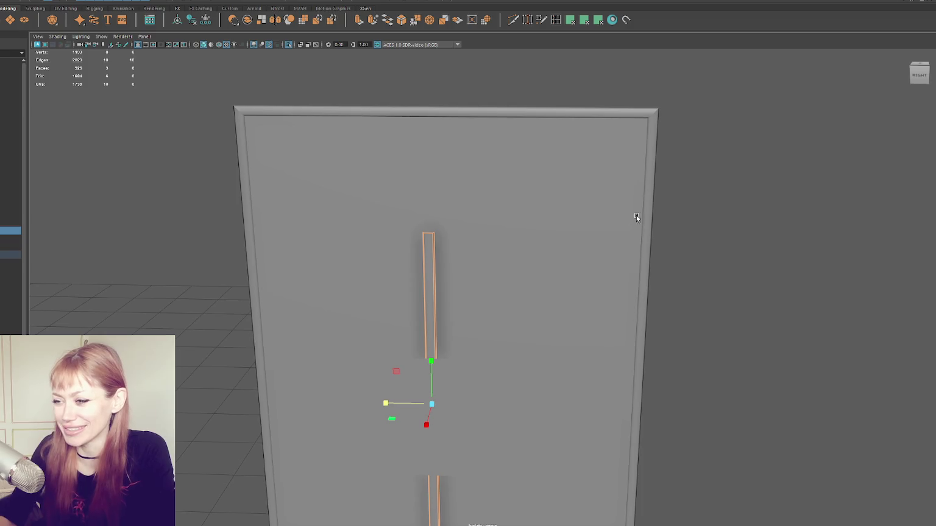
left_click_drag(503, 323, 445, 328, "alt")
left_click_drag(302, 385, 300, 390)
right_click_drag(585, 247, 548, 249, "ctrl")
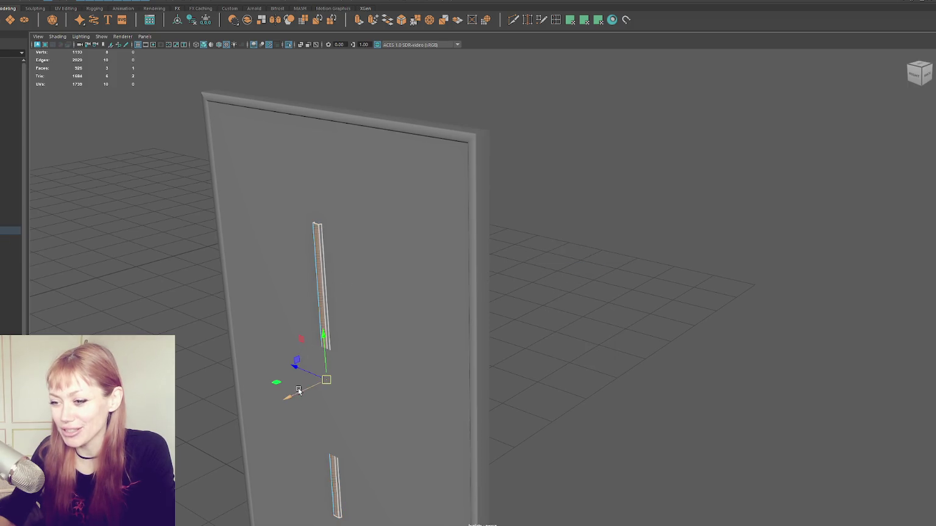
left_click_drag(299, 390, 308, 374)
Select both groove slots together and frame them for moving
key("space")
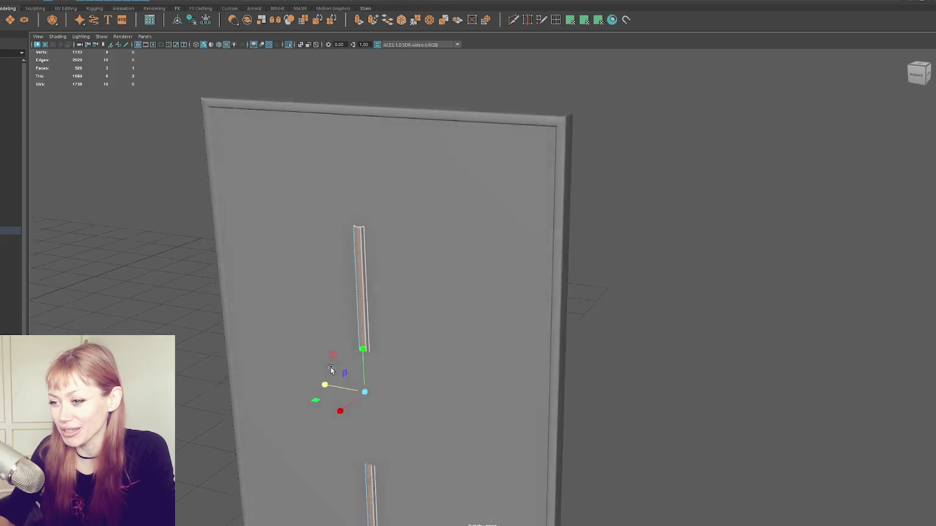
left_click_drag(426, 364, 491, 332, "alt")
left_click(712, 184)
left_click_drag(712, 184, 382, 248, "alt")
left_click(317, 209)
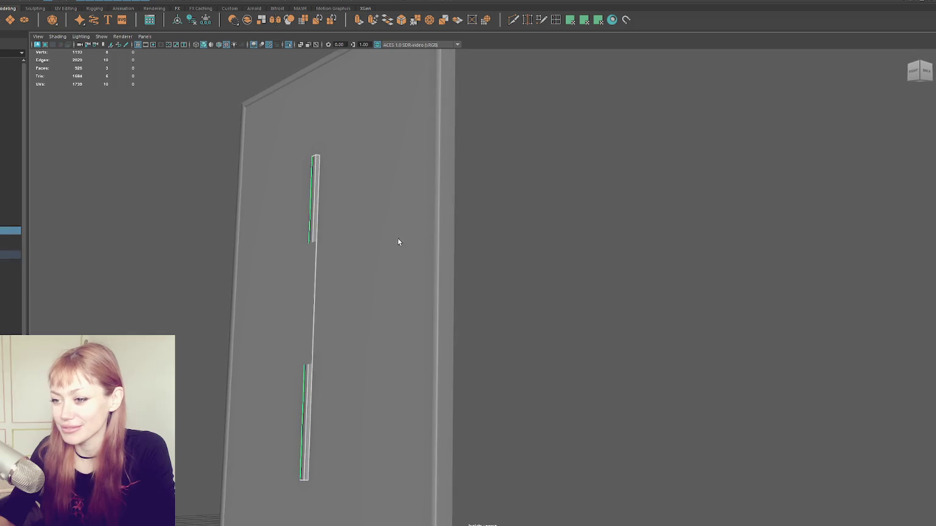
left_click_drag(203, 121, 204, 7, "alt")
key("f")
key("w")
mouse_move(295, 195)
left_mouse_down("alt")
mouse_move(353, 182)
mouse_move(407, 211)
mouse_move(406, 229)
left_mouse_up("alt")
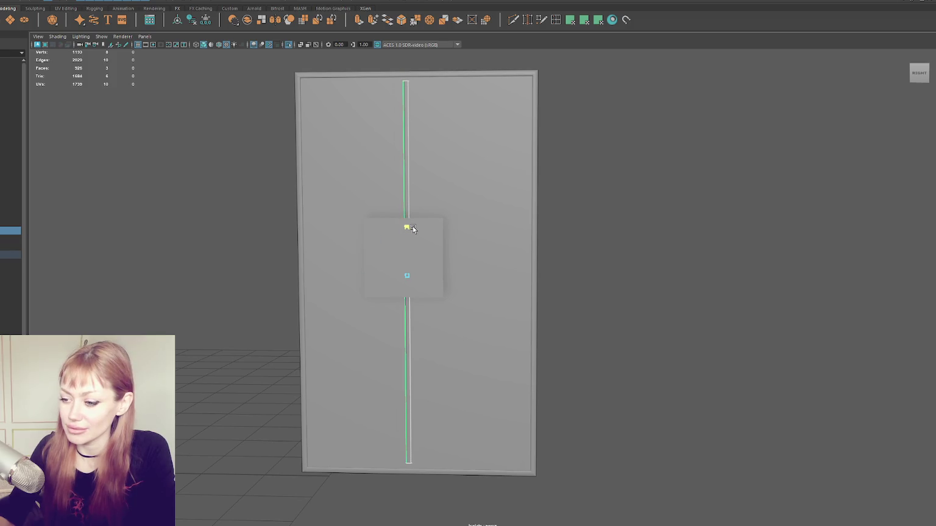
Extend the grooves down with a cut across to the panel's bottom edge
left_click_drag(418, 227, 417, 225)
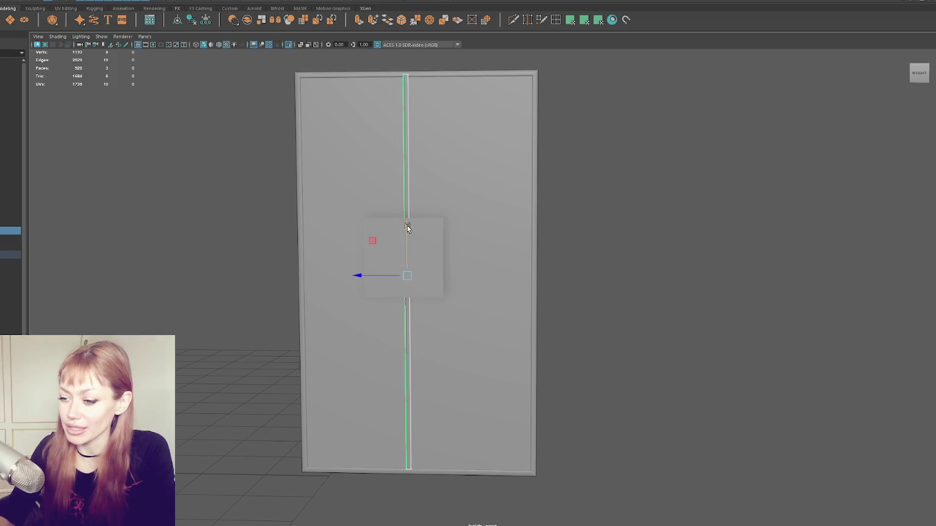
mouse_move(419, 231)
left_mouse_down("alt")
mouse_move(330, 231)
mouse_move(415, 260)
left_mouse_up("alt")
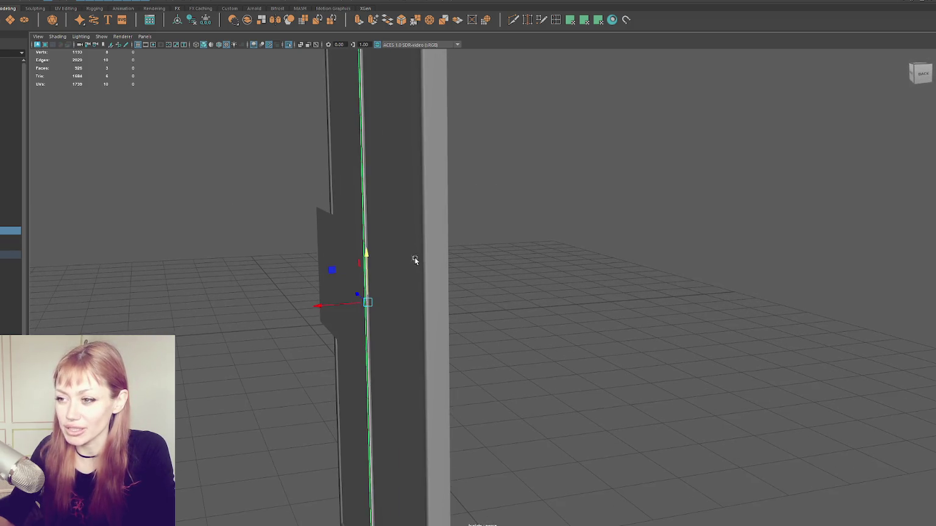
left_click_drag(322, 314, 359, 288, "alt")
left_click(311, 379)
key("f")
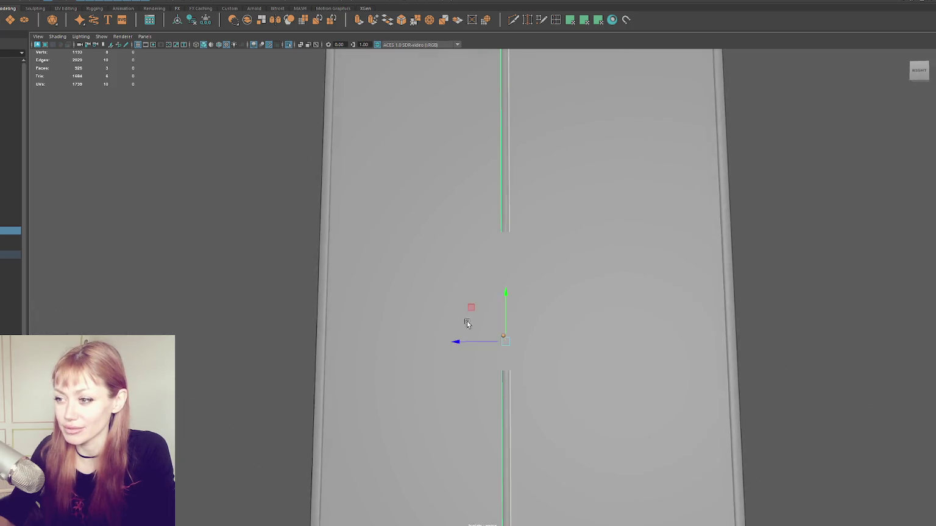
mouse_move(311, 381)
left_mouse_down("alt")
mouse_move(403, 220)
mouse_move(428, 209)
left_mouse_up("alt")
Rotate the bar 90° to lie horizontal and scale it to span the panel
key("e")
left_click(374, 264)
key("w")
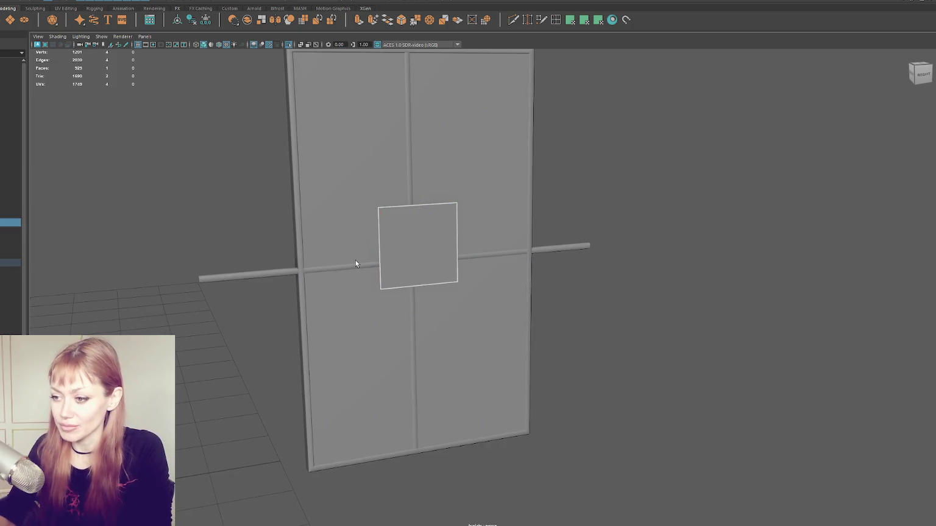
left_click(347, 268)
left_click_drag(448, 262, 434, 265)
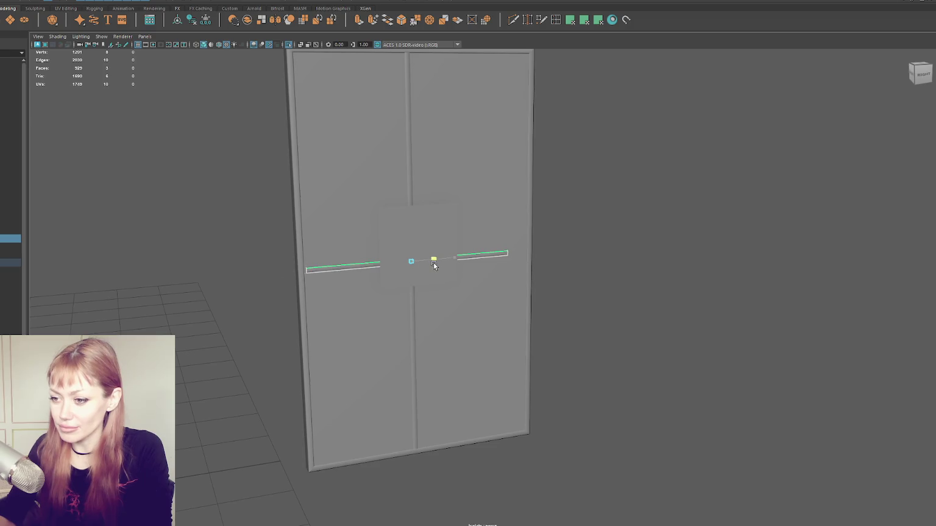
key("ctrl+z")
key("ctrl+z")
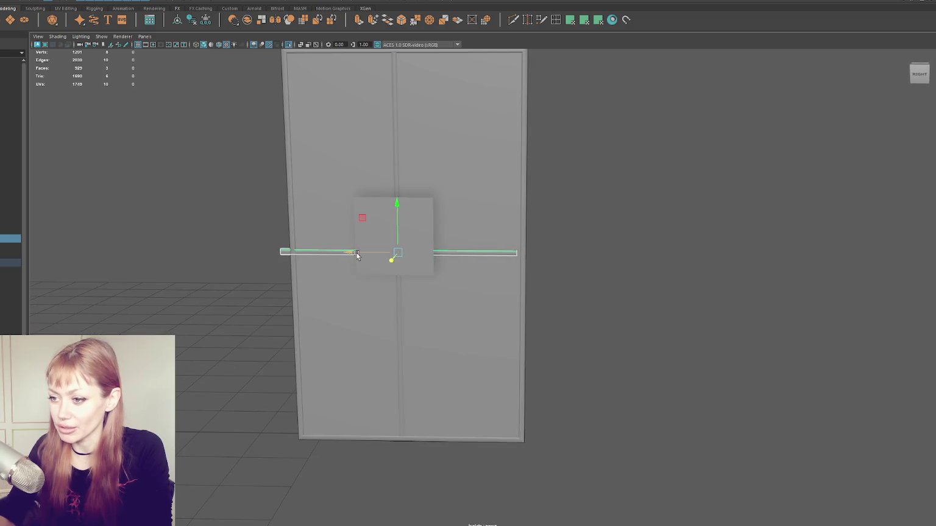
left_click_drag(362, 252, 364, 254)
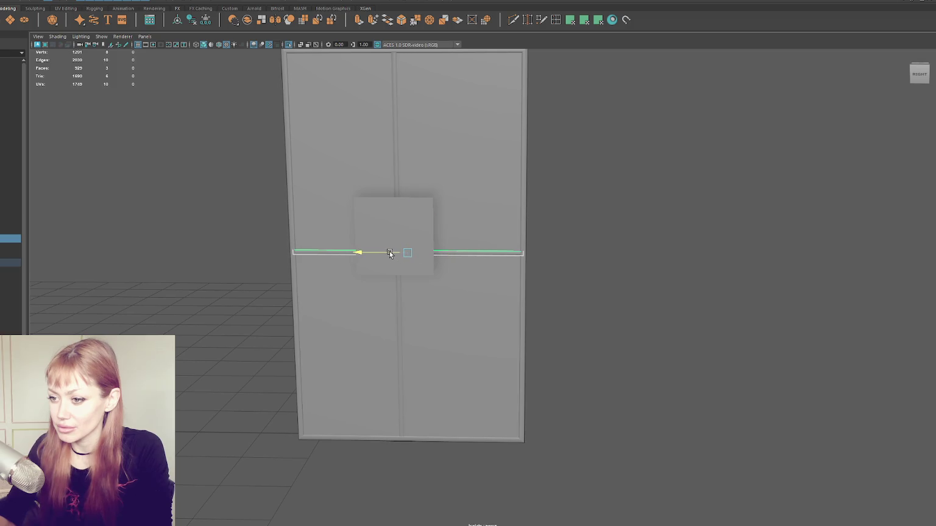
Push the horizontal bar's face flush against the door
double_click(397, 191)
left_click_drag(401, 188, 487, 256, "alt")
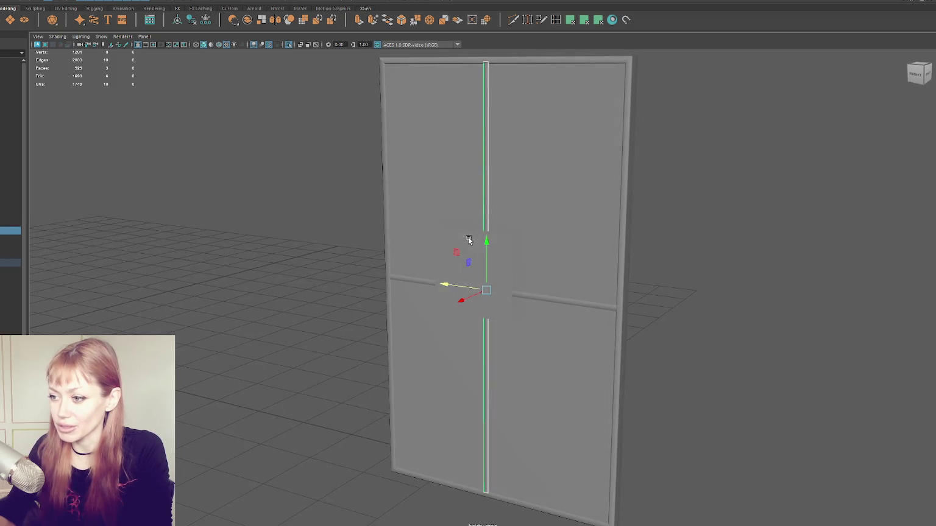
left_click(497, 259)
left_click_drag(449, 280, 469, 271)
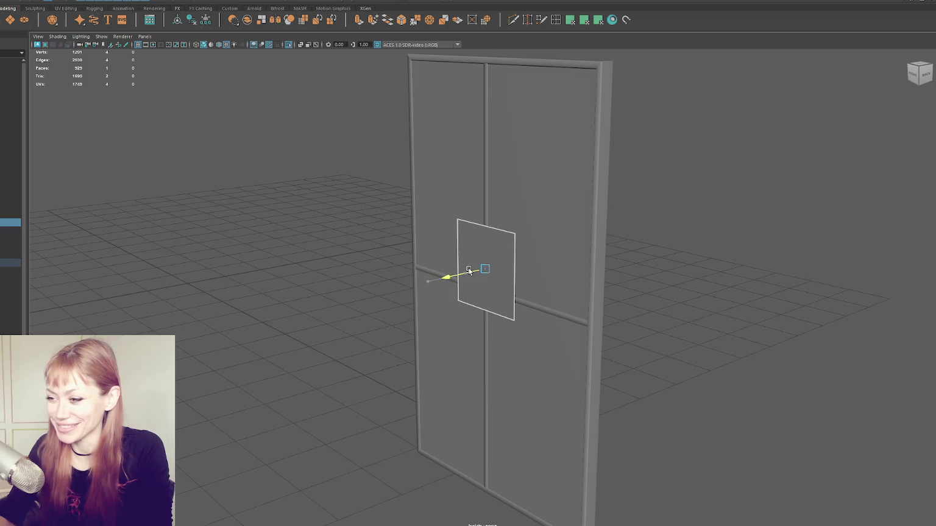
key("bracketleft")
Delete the door's large solid inner face to open up the frame
right_click_drag(635, 156, 559, 170)
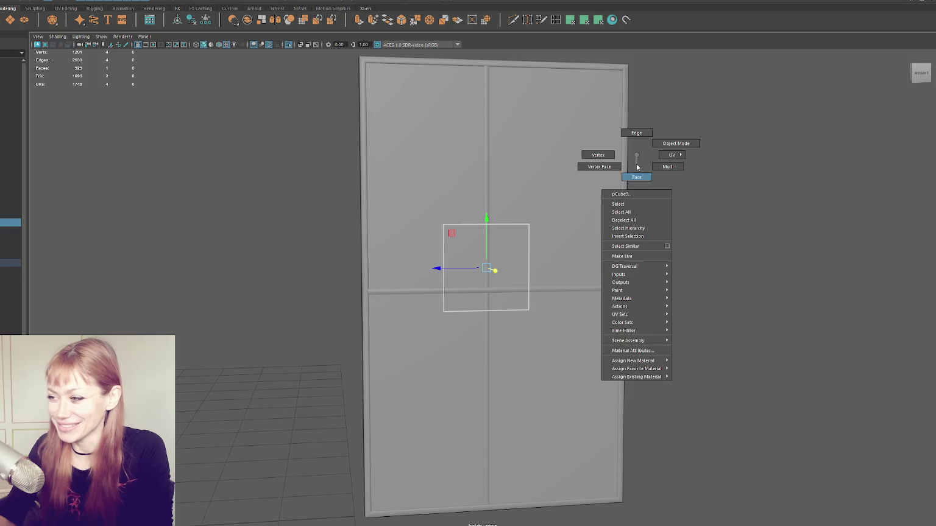
right_click_drag(719, 219, 562, 163)
left_click(562, 164)
key("Delete")
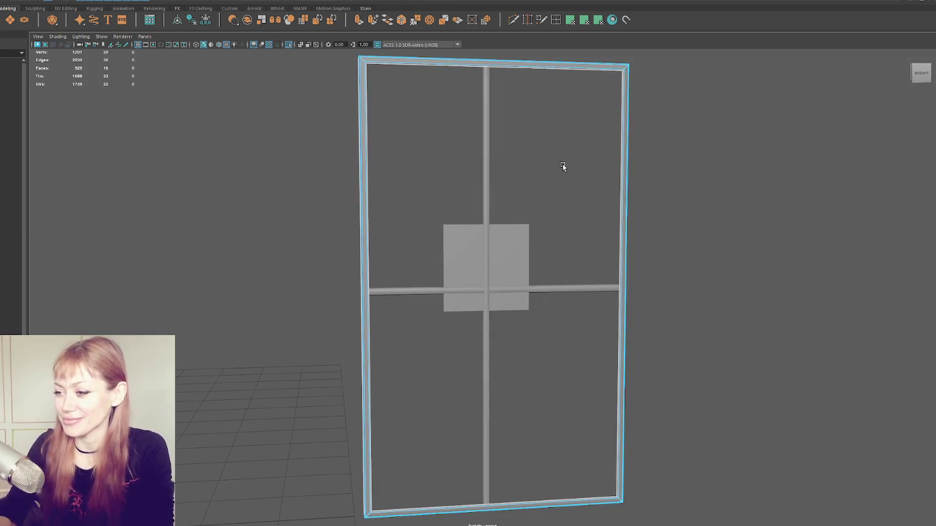
scroll(563, 164, "up", 2)
middle_click_drag(562, 165, 476, 203, "alt")
right_click_drag(477, 203, 522, 131)
left_click(523, 132)
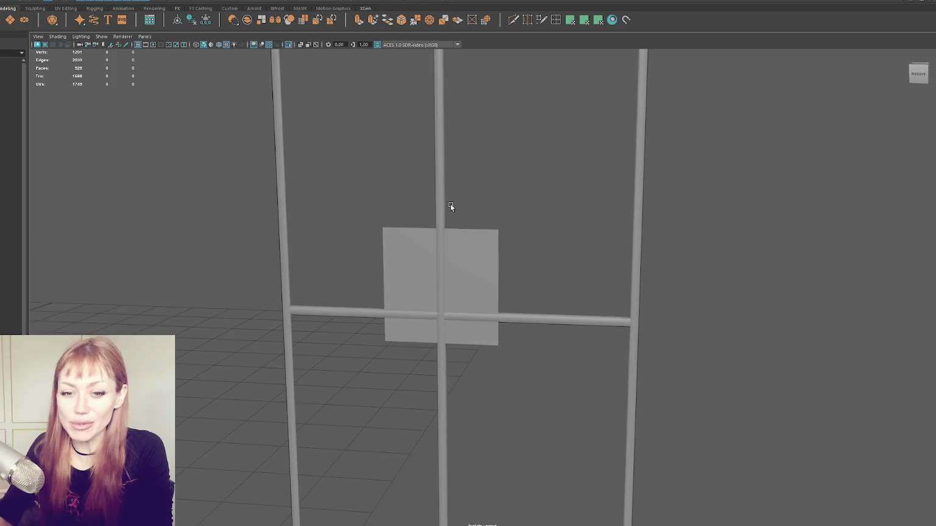
Move the square plane sideways so it covers the door front's four openings
left_click(463, 243)
left_click_drag(573, 257, 371, 261, "alt")
left_click_drag(457, 262, 468, 261)
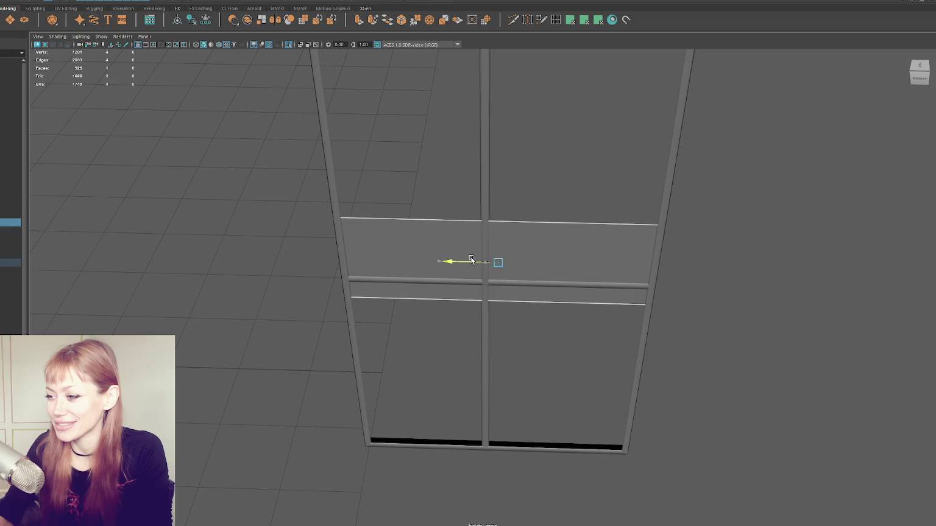
key("4")
mouse_move(460, 261)
left_mouse_down("alt")
mouse_move(433, 168)
mouse_move(430, 223)
mouse_move(429, 134)
mouse_move(460, 190)
mouse_move(433, 198)
mouse_move(436, 234)
left_mouse_up("alt")
key("5")
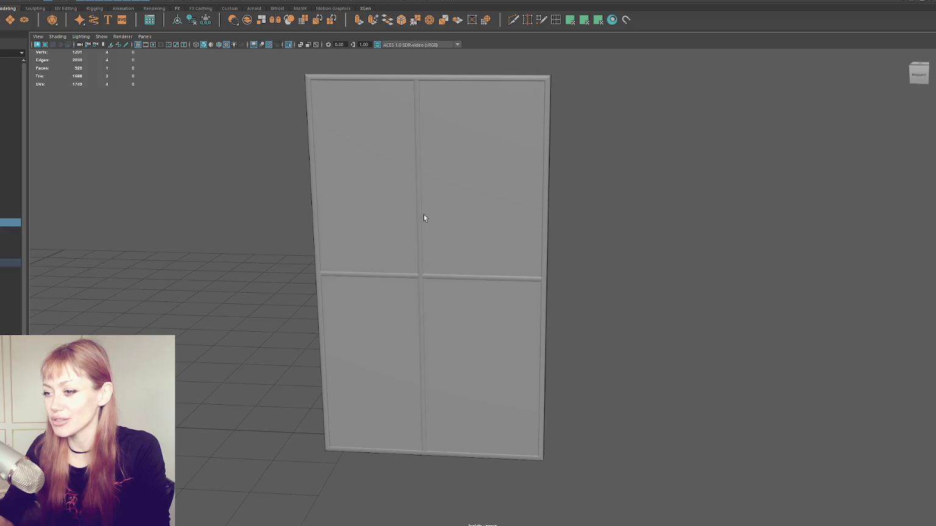
Select the ring of window frame faces and slide it slightly sideways
double_click(424, 213)
left_click_drag(619, 74, 221, 376)
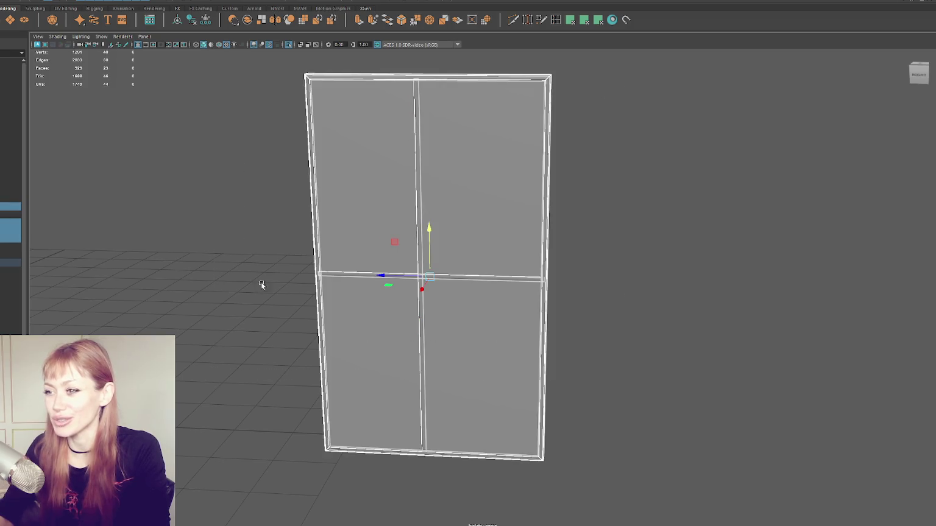
scroll(259, 110, "down", 5)
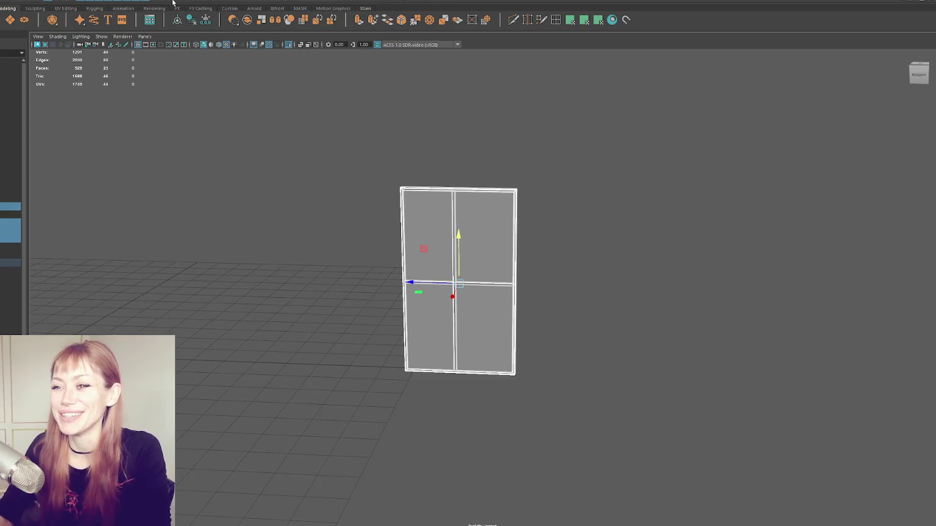
middle_click_drag(349, 257, 418, 282, "alt")
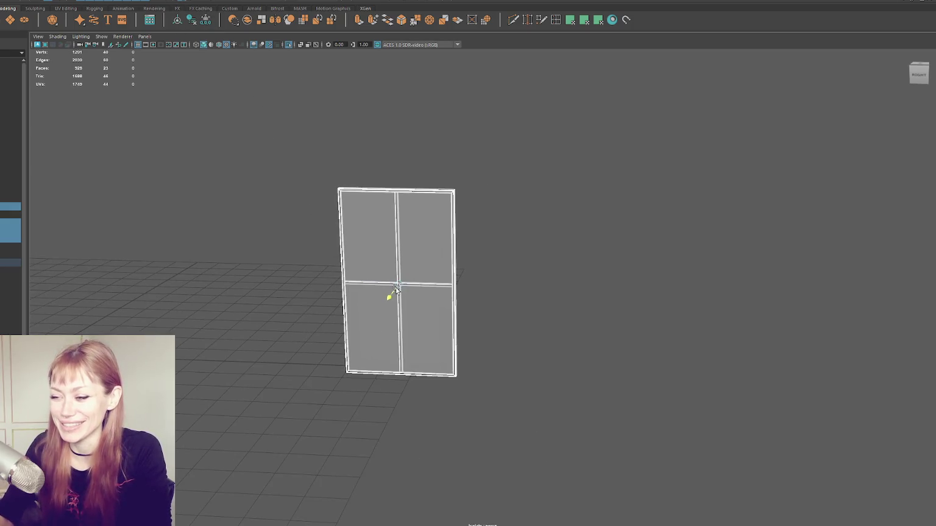
key("f")
scroll(428, 290, "up", 3)
left_click(701, 261)
left_click(677, 315)
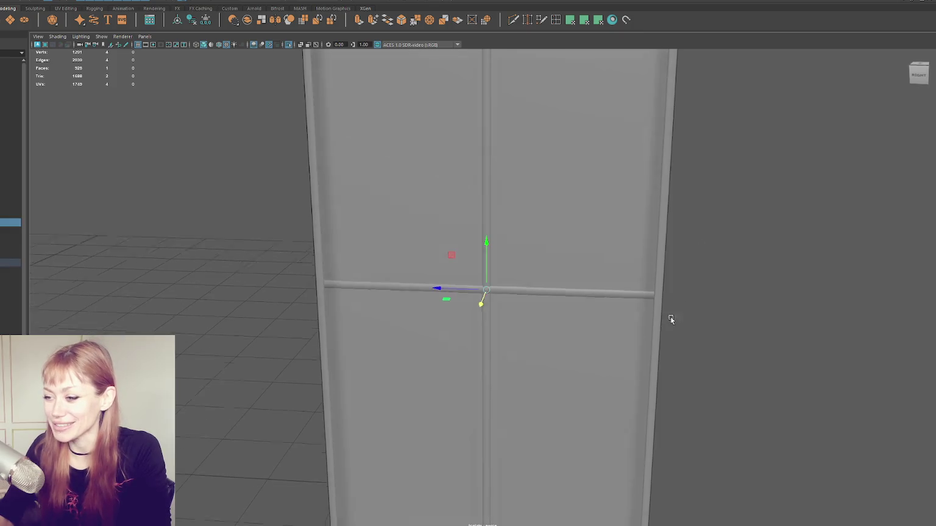
left_click_drag(696, 313, 618, 332, "alt")
double_click(579, 315)
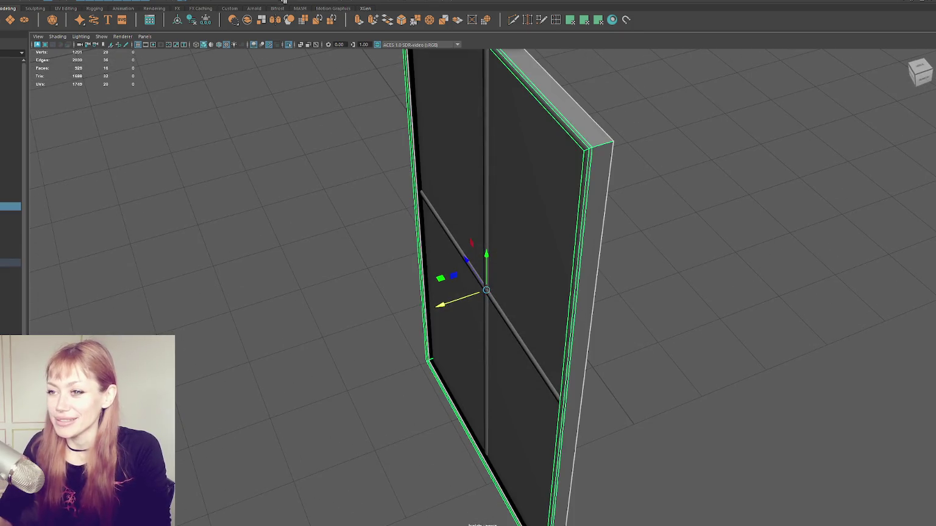
left_click_drag(445, 303, 455, 302)
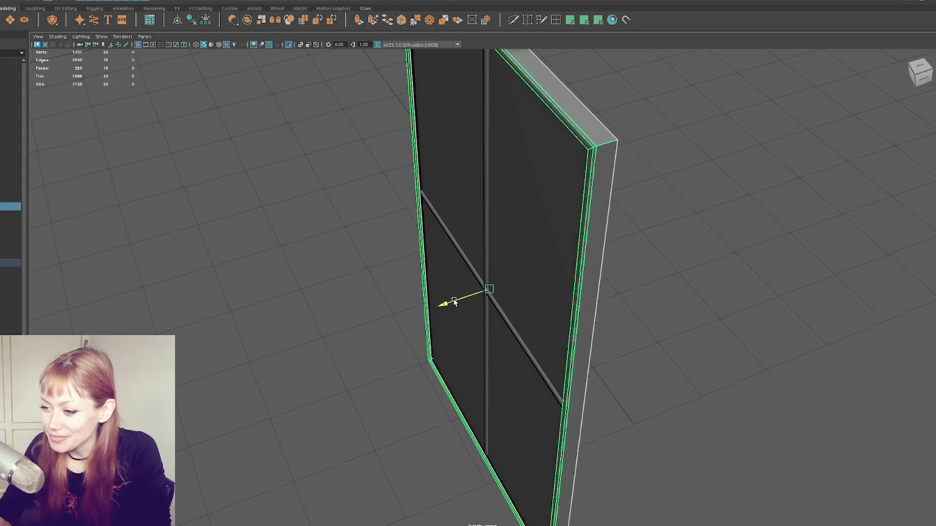
Select a set of frame edges on the window and nudge them sideways
scroll(455, 302, "down", 5)
right_click_drag(616, 142, 555, 128)
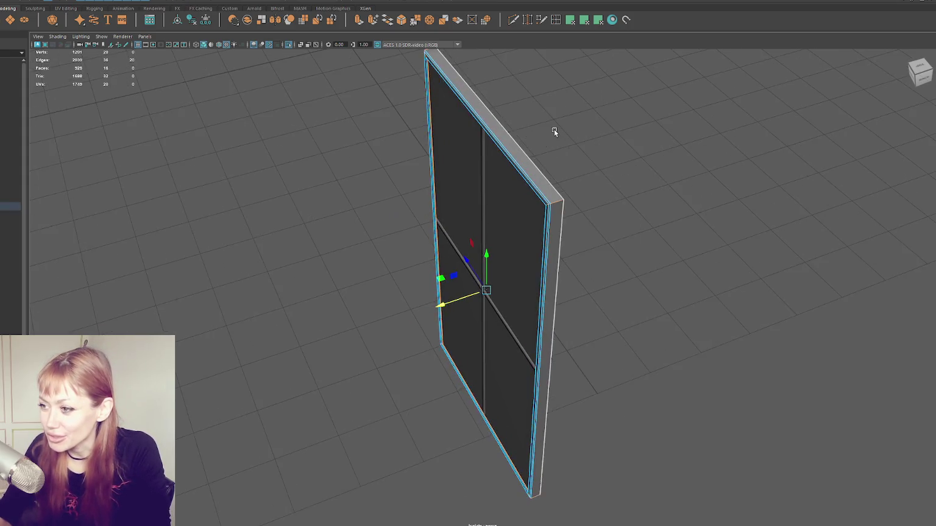
left_click_drag(554, 128, 428, 205, "alt")
key("f")
left_click(429, 205)
key("f")
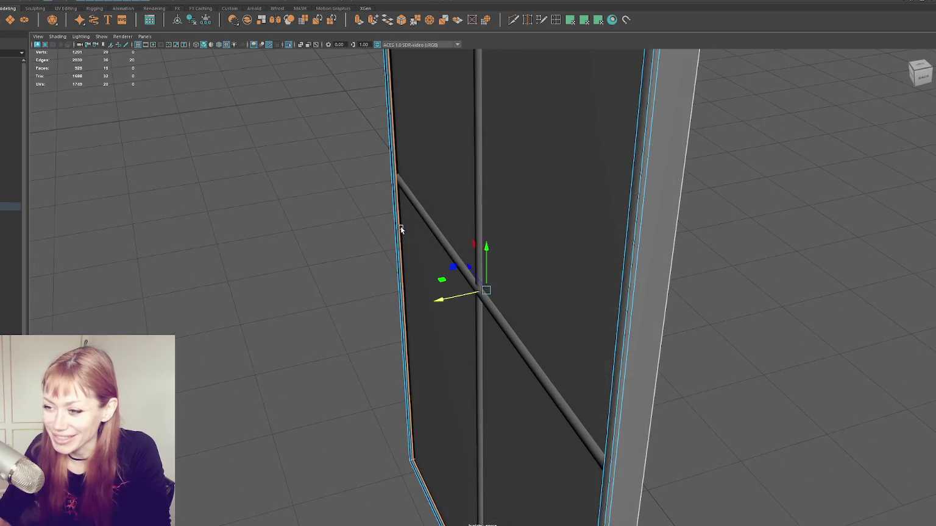
left_click(398, 228)
scroll(348, 162, "up", 2)
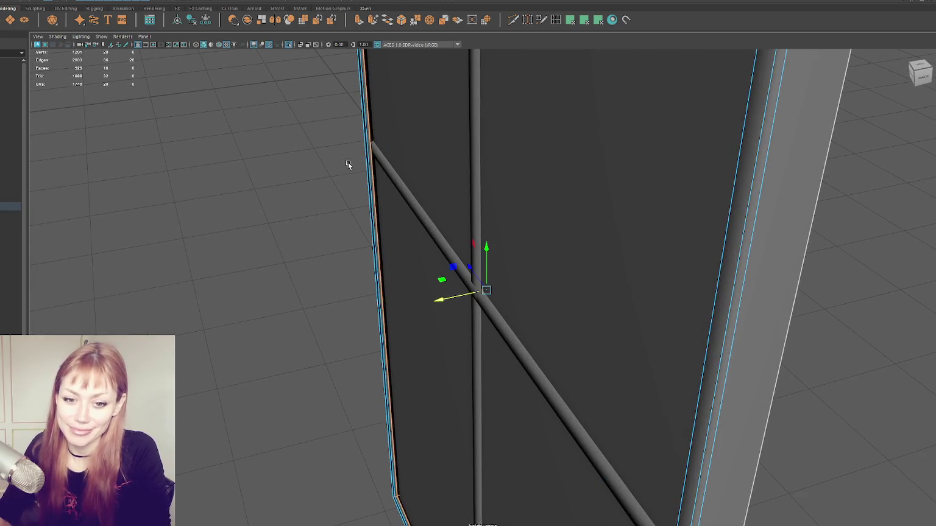
left_click(374, 184)
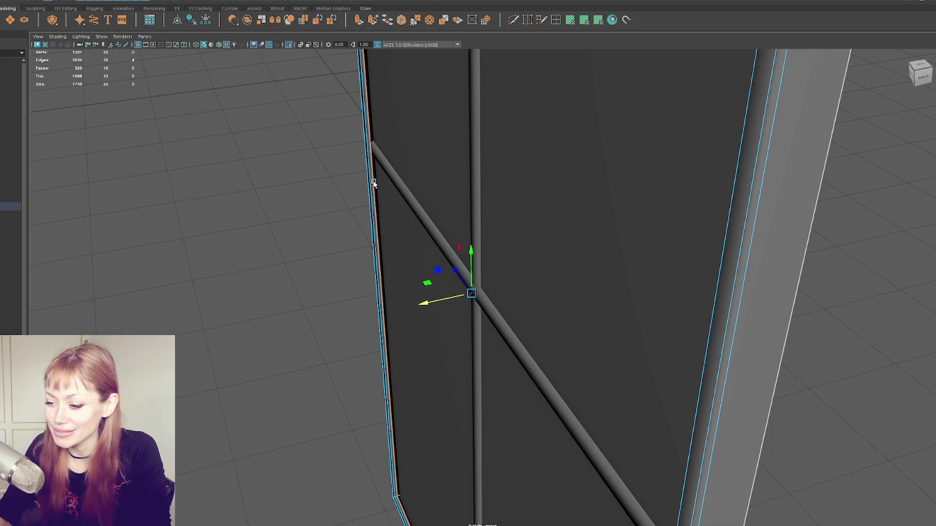
left_click_drag(427, 307, 430, 308)
Insert a new edge loop on the frame and slide the vertical edge left
right_click_drag(297, 178, 341, 165, "shift")
left_click(476, 194)
left_click_drag(436, 302, 506, 261)
scroll(591, 235, "down", 3)
left_click_drag(590, 235, 690, 244, "alt")
scroll(627, 274, "up", 5)
Reposition the crossbar loop and pull a second horizontal edge row into the upper half
double_click(628, 274)
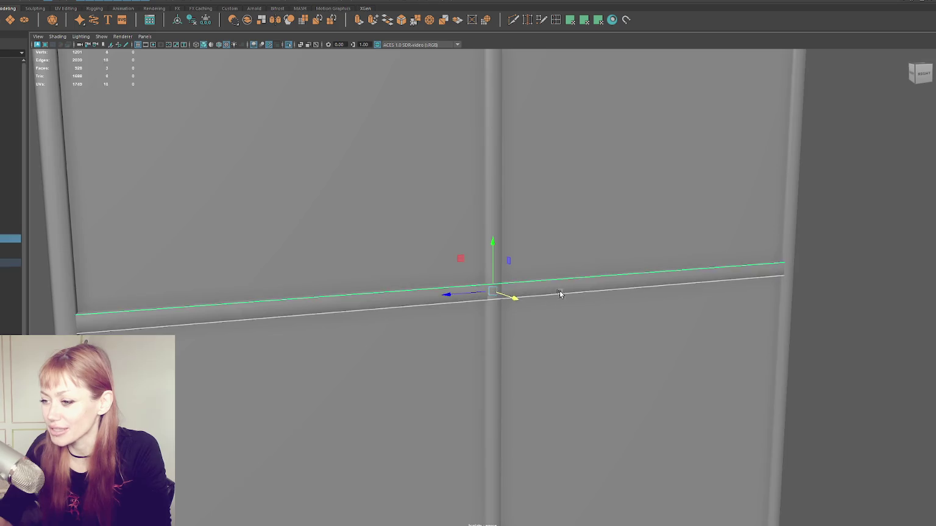
left_click_drag(555, 290, 583, 288, "alt")
left_click_drag(503, 277, 502, 281)
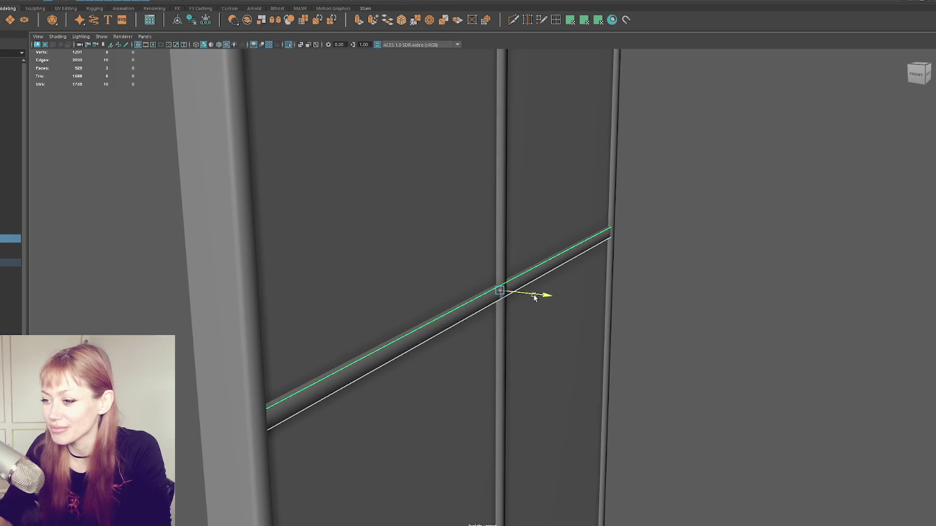
mouse_move(534, 297)
left_mouse_down()
mouse_move(495, 261)
mouse_move(602, 219)
left_mouse_up()
scroll(615, 195, "down", 3)
left_click(654, 195)
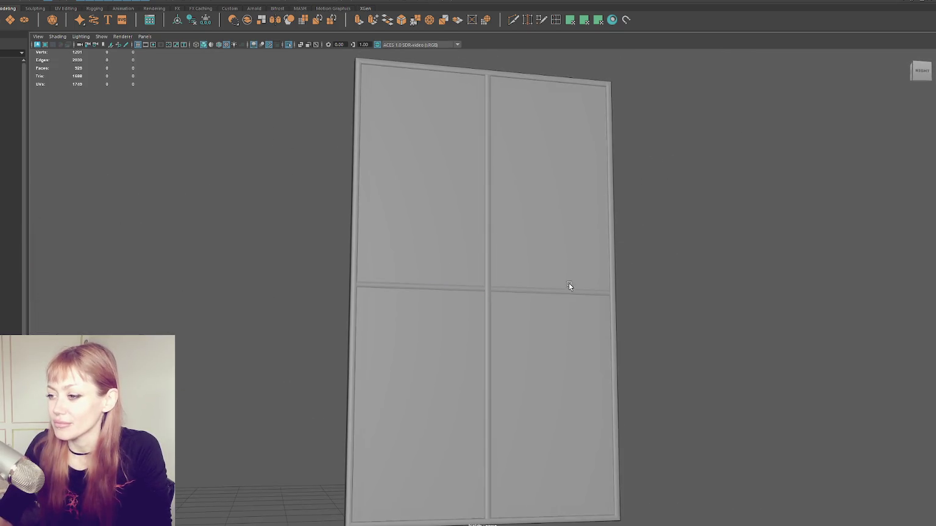
left_click(585, 294)
mouse_move(508, 159)
middle_mouse_down()
mouse_move(516, 126)
mouse_move(469, 241)
mouse_move(507, 111)
mouse_move(487, 121)
mouse_move(491, 131)
middle_mouse_up()
Move the horizontal edge loop slightly up and slide the vertical centre loop right
double_click(430, 291)
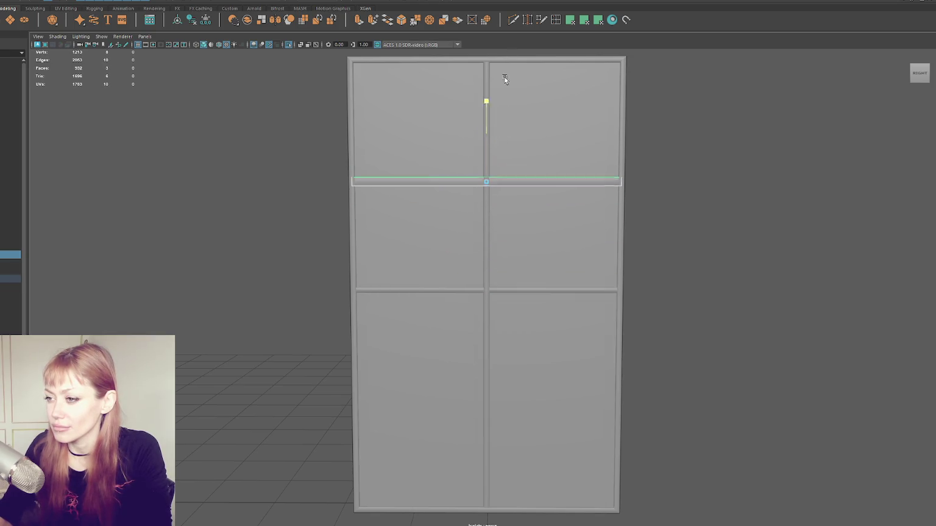
scroll(494, 134, "down", 3)
scroll(489, 174, "up", 3)
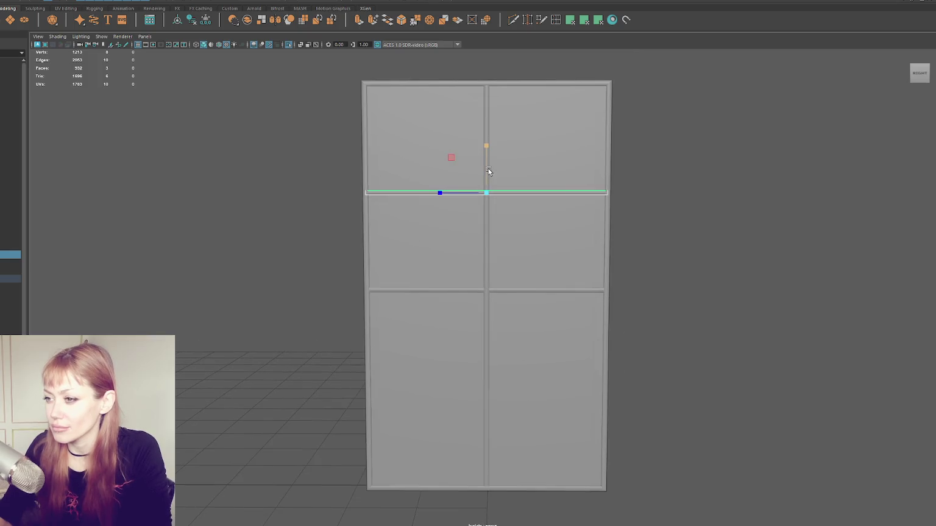
middle_click_drag(489, 172, 492, 168)
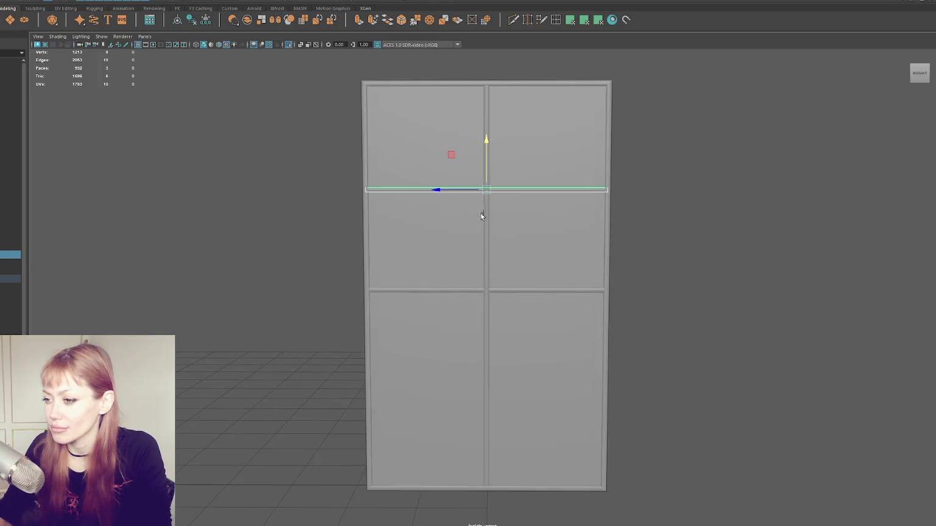
double_click(484, 236)
mouse_move(437, 293)
left_mouse_down()
mouse_move(506, 290)
mouse_move(370, 293)
left_mouse_up()
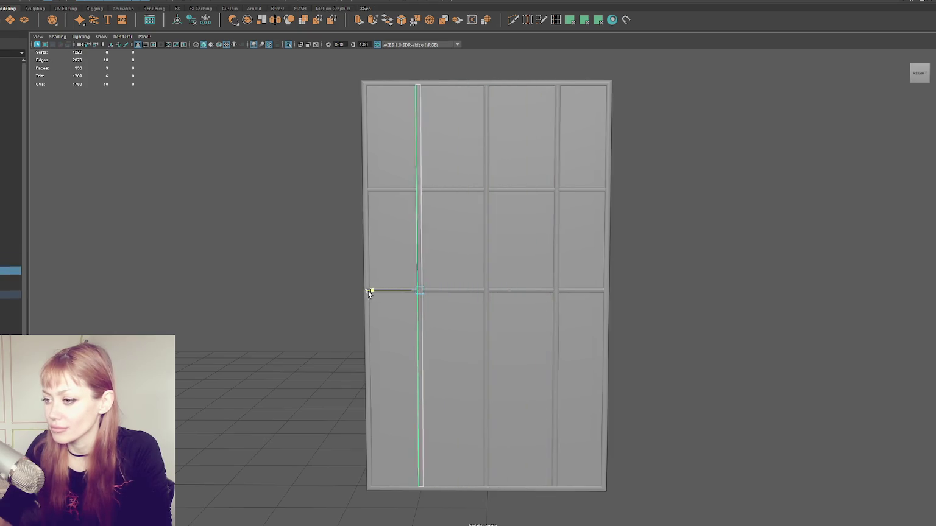
Widen the window by pushing its right and left side vertices outward
left_click(646, 230)
scroll(647, 231, "down", 3)
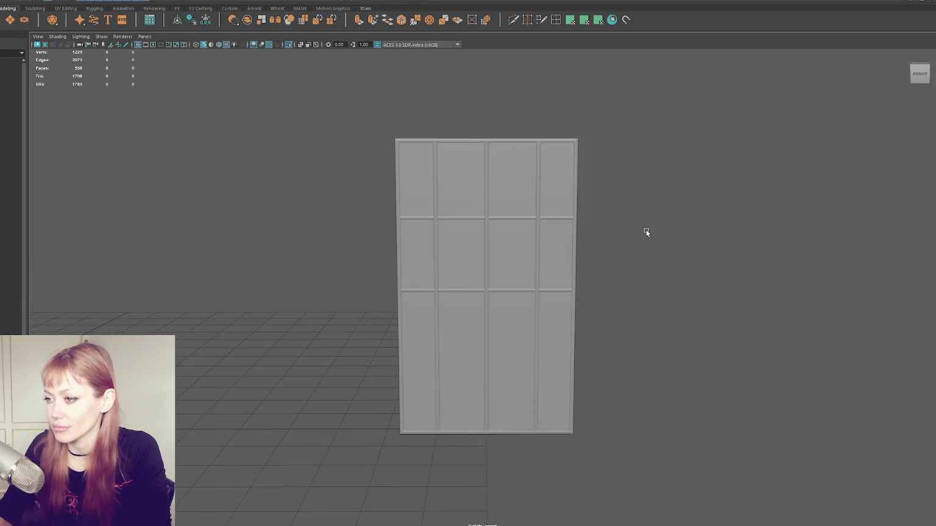
left_click_drag(590, 213, 568, 231)
right_click_drag(636, 157, 593, 154)
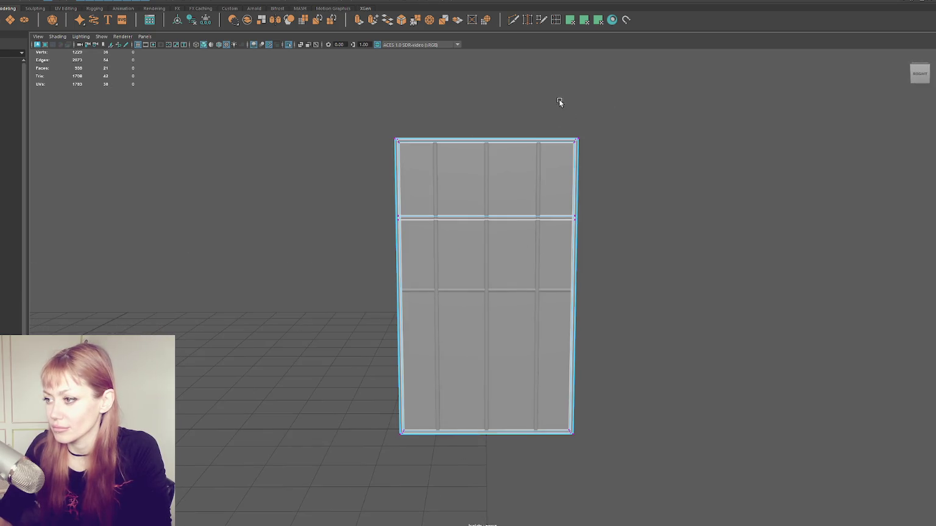
left_click_drag(547, 292, 555, 294)
left_click_drag(407, 114, 278, 461)
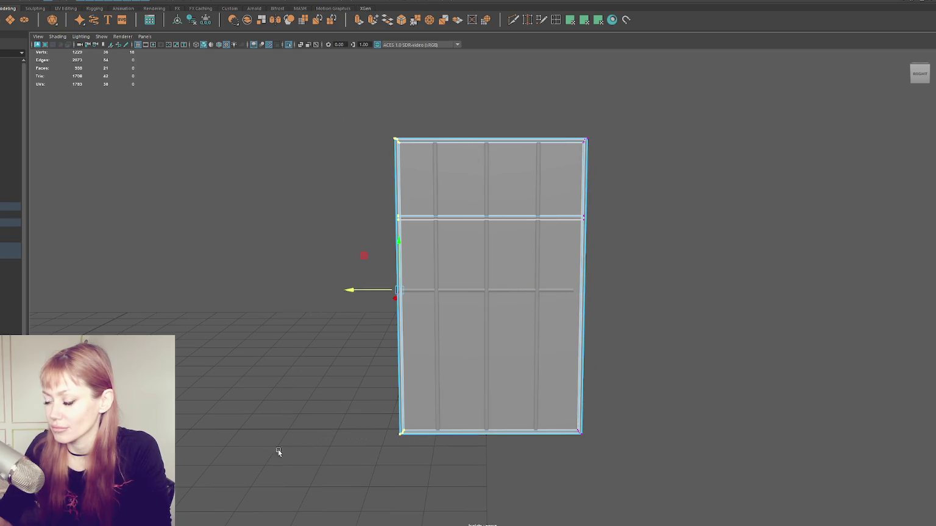
left_click_drag(364, 293, 350, 291)
Select the middle horizontal edge loop and stretch it wider across the window
key("F8")
left_click_drag(477, 98, 464, 113, "alt")
key("F10")
double_click(485, 290)
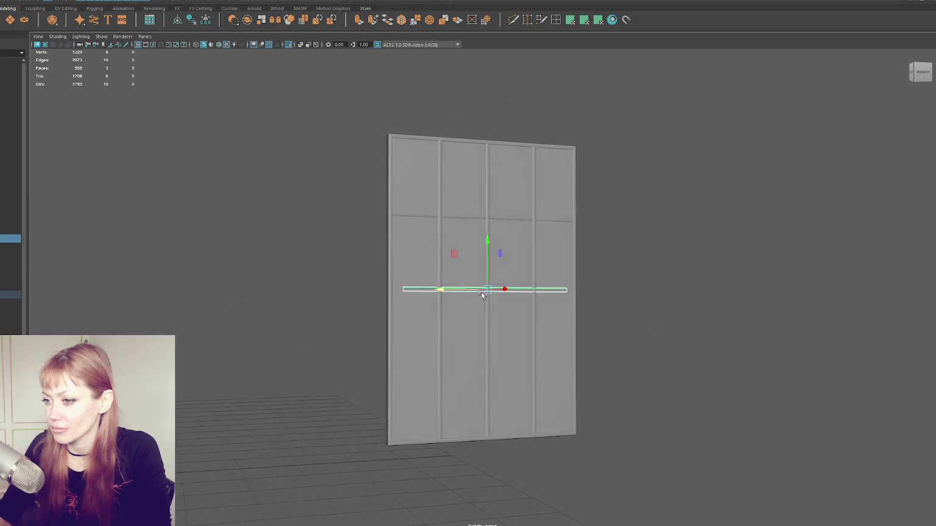
key("bracketleft")
left_click(483, 283)
double_click(461, 290)
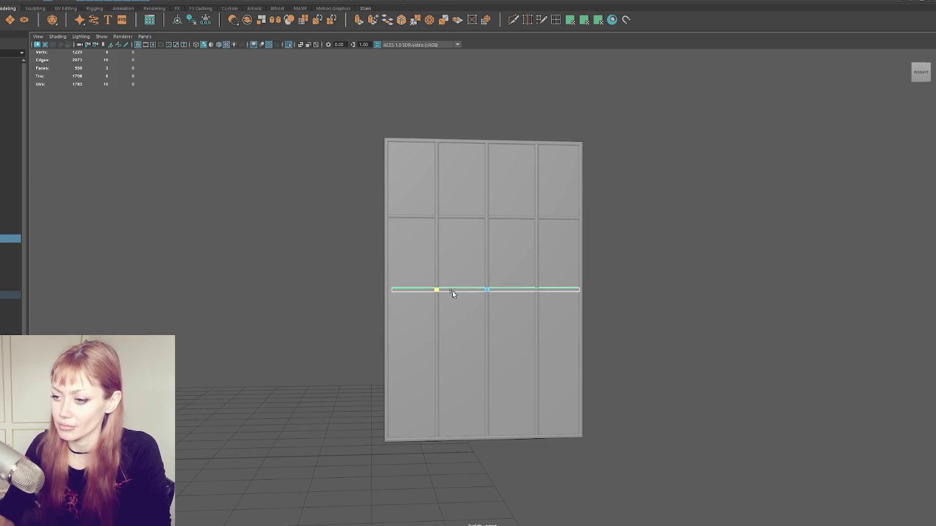
middle_click_drag(452, 294, 443, 292)
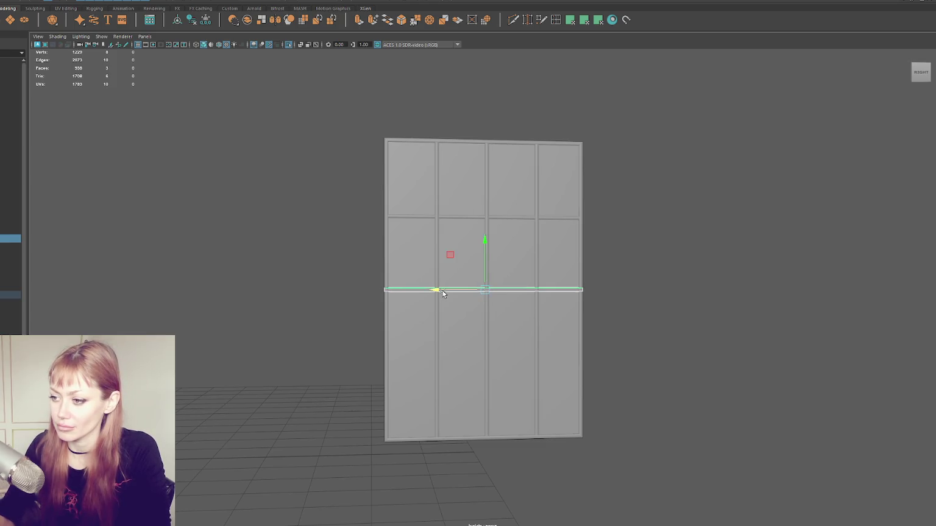
Extrude loop copies into a new pane row and column, then show wireframe
key("w")
mouse_move(486, 240)
left_mouse_down("shift")
mouse_move(479, 326)
mouse_move(674, 291)
mouse_move(538, 223)
left_mouse_up("shift")
double_click(538, 228)
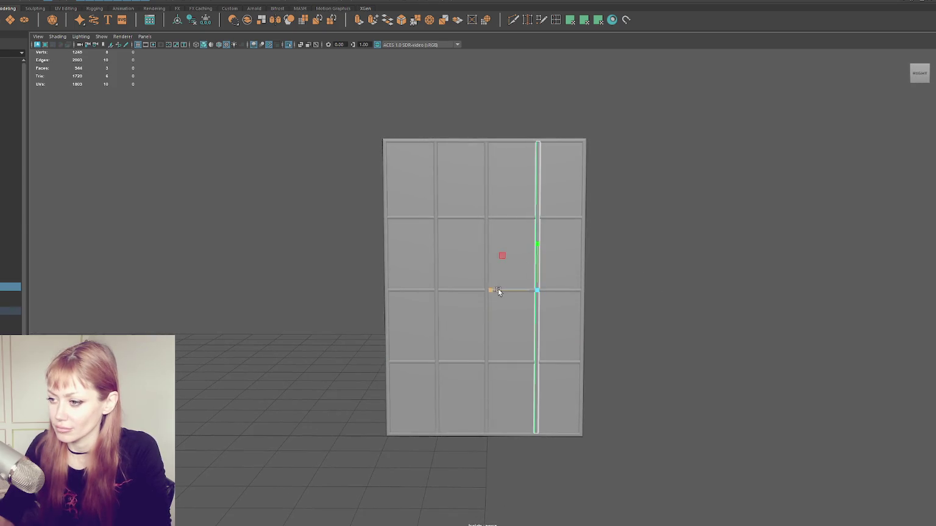
left_click_drag(499, 289, 390, 273, "shift")
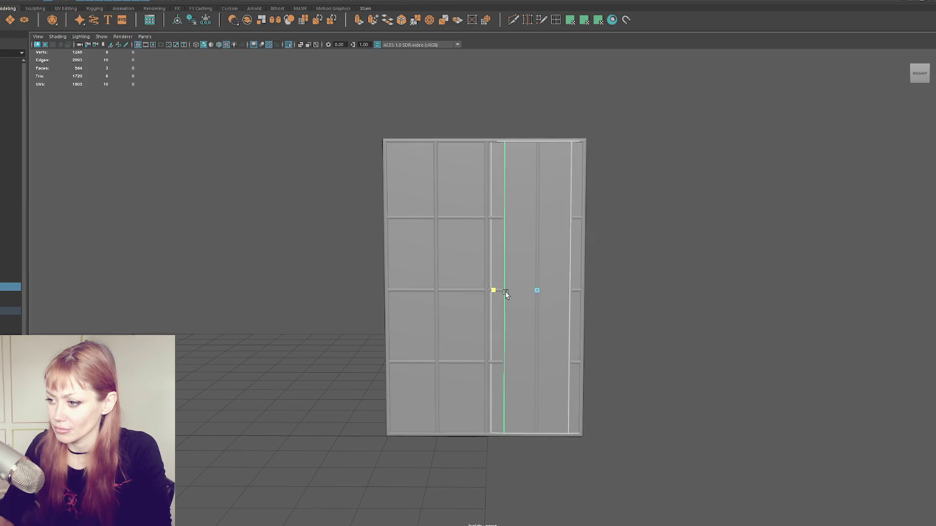
key("q")
double_click(529, 271, "shift")
key("4")
key("w")
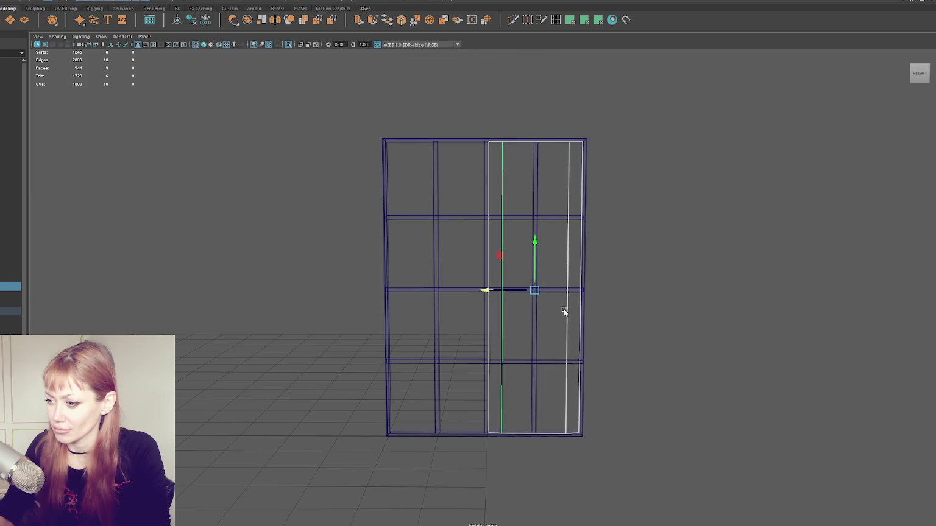
Delete the selected vertical loops and try offsetting loops, undoing the offsets
key("ctrl+Delete")
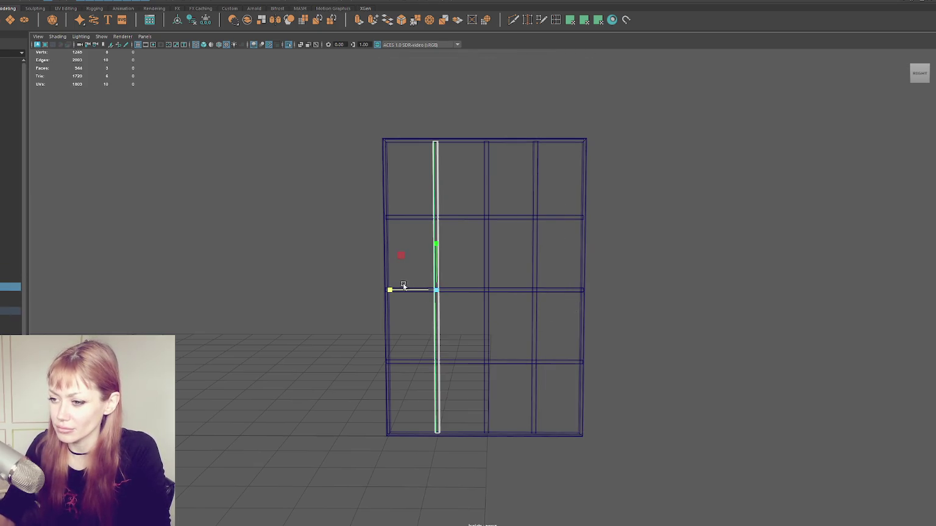
left_click_drag(389, 289, 45, 295)
left_click_drag(405, 290, 392, 290)
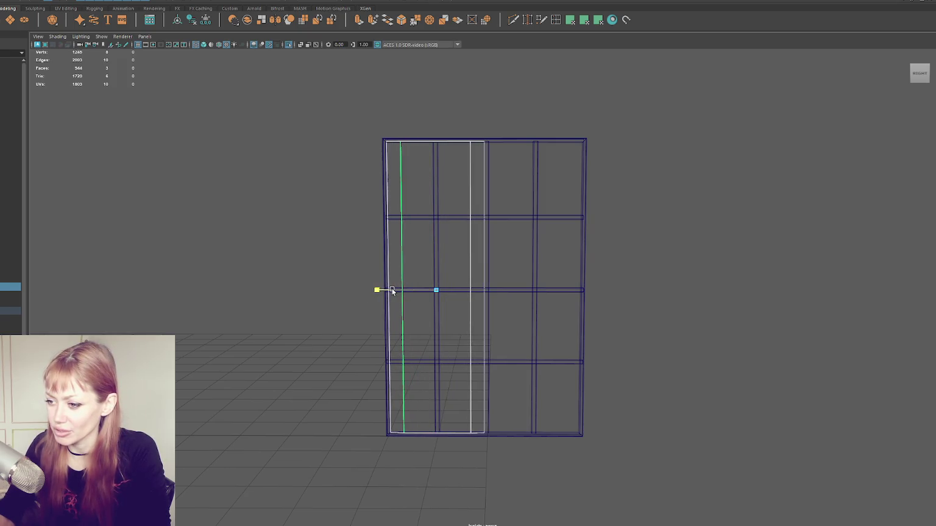
key("ctrl+z")
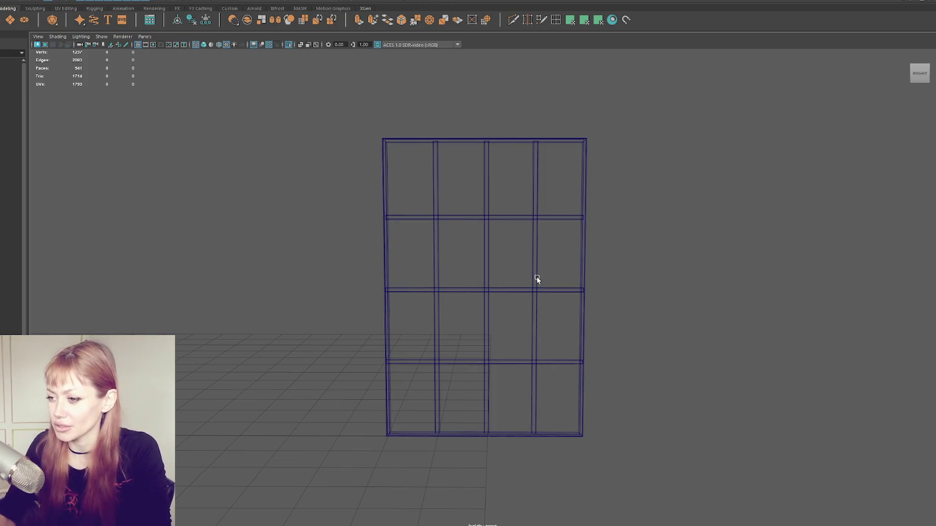
left_click(511, 222)
left_click_drag(483, 197, 482, 135)
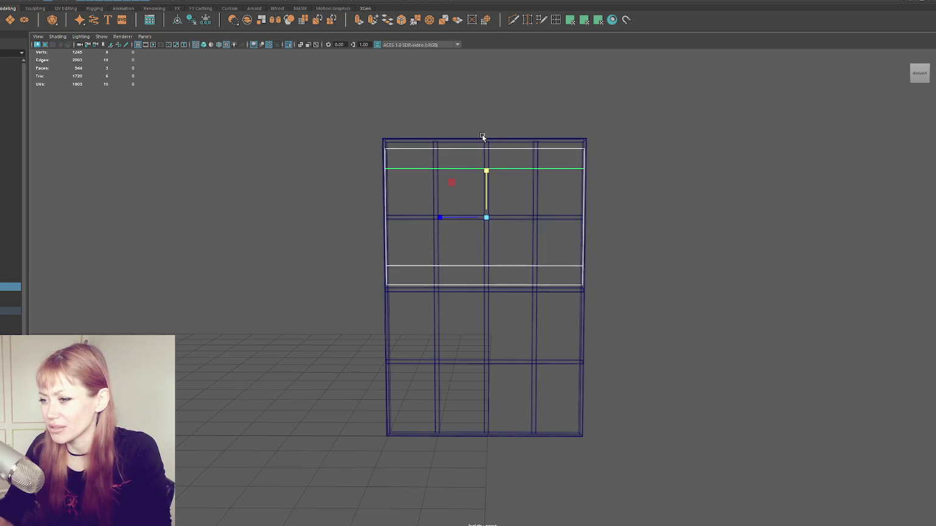
left_click_drag(486, 180, 485, 194)
double_click(504, 218, "shift")
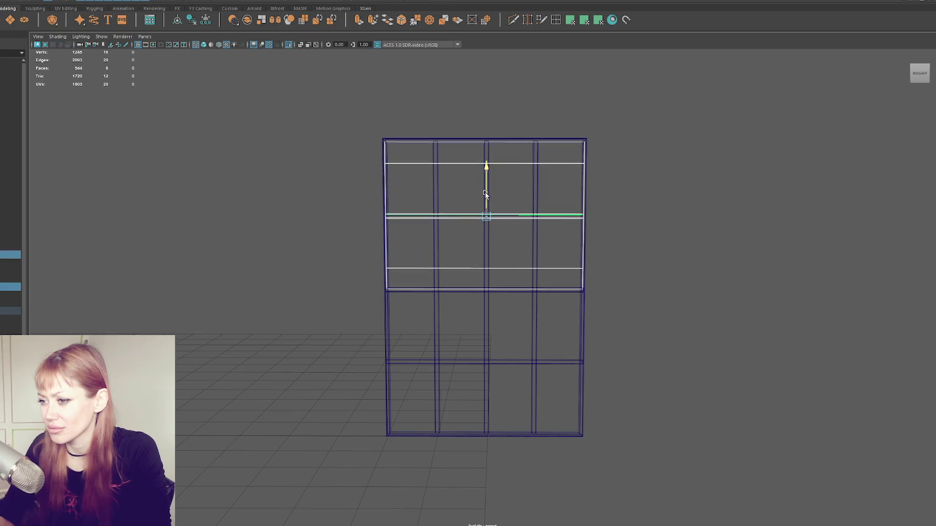
key("ctrl+z")
key("ctrl+z")
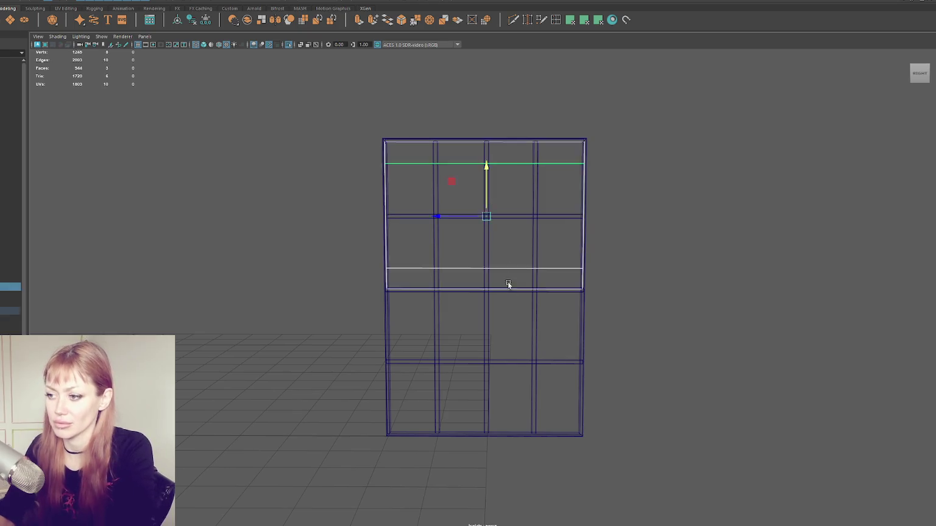
key("ctrl+z")
key("ctrl+z")
Move the two lower crossbar loops down to even out the 4x4 pane grid
left_click_drag(500, 353, 509, 116, "shift")
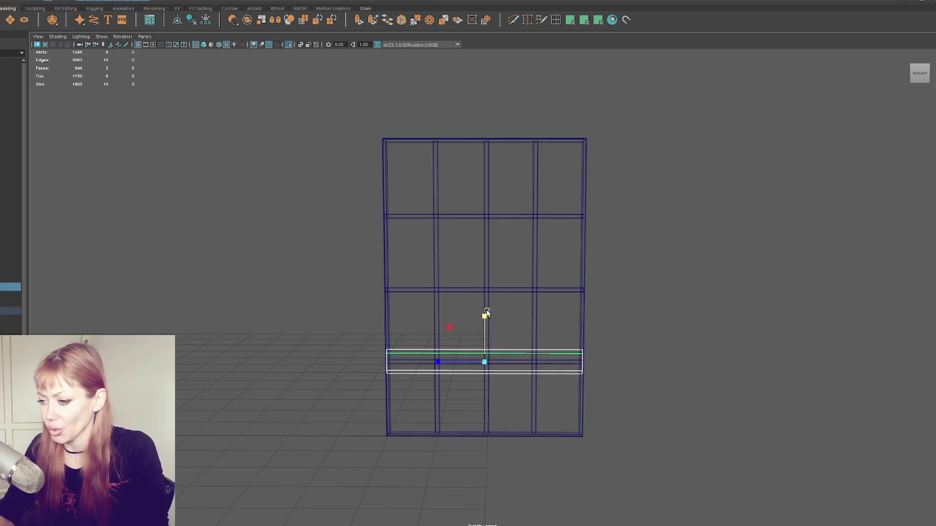
left_click_drag(522, 213, 486, 338, "alt")
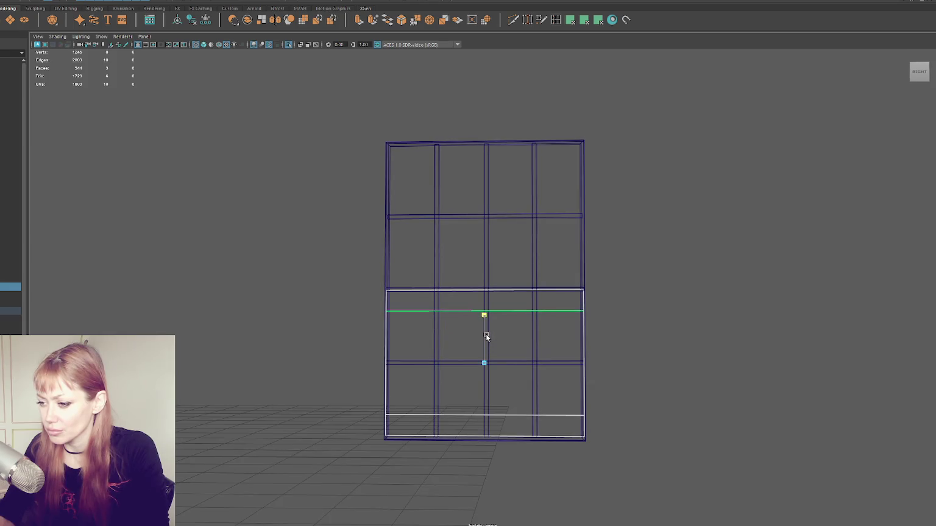
double_click(520, 355, "shift")
left_click_drag(482, 340, 484, 342)
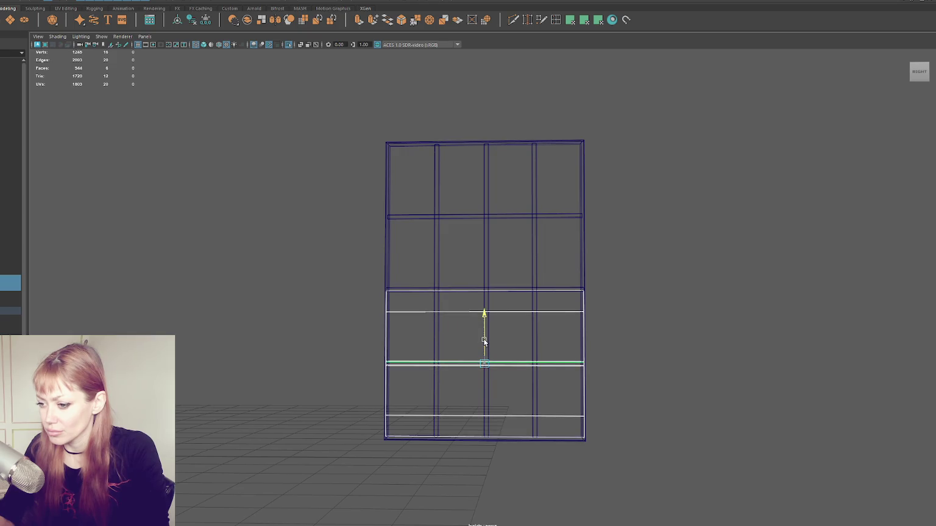
left_click_drag(483, 342, 480, 341)
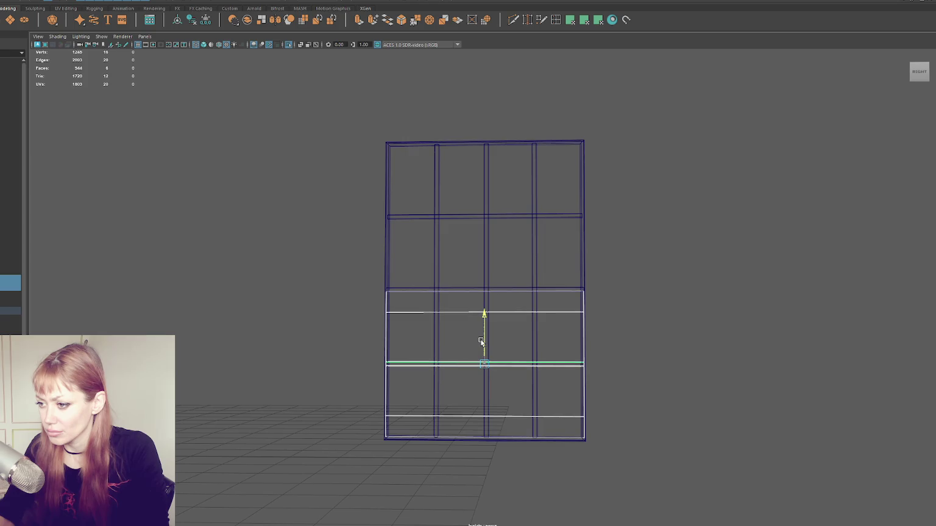
left_click(513, 304)
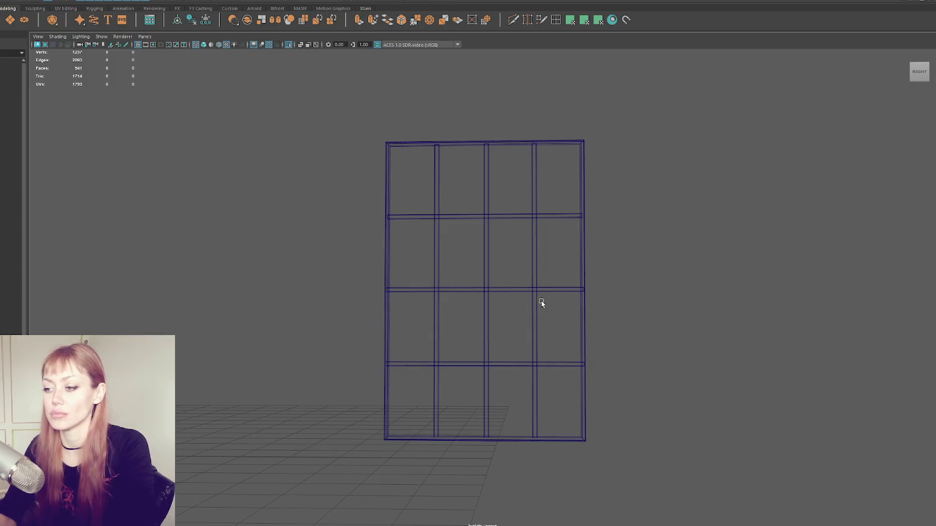
Switch to textured shading and select a horizontal crossbar loop from an oblique angle
key("6")
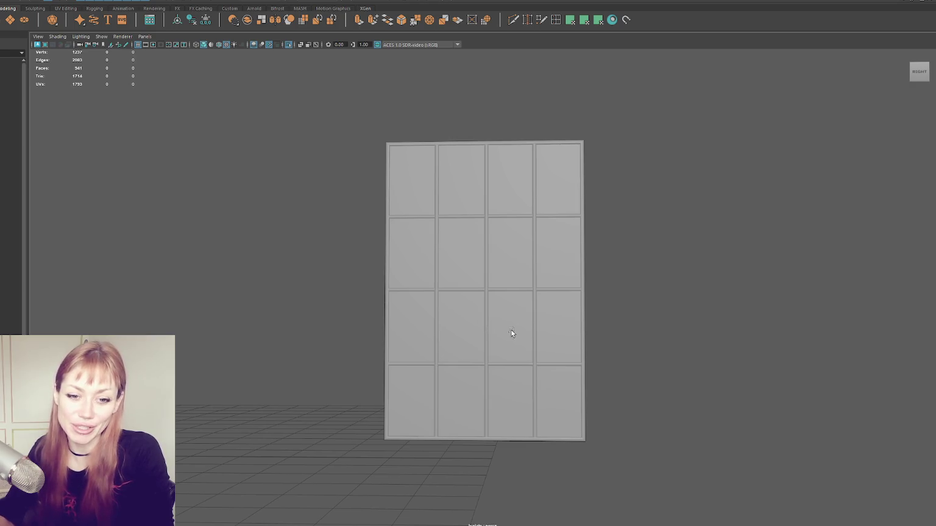
mouse_move(592, 261)
left_mouse_down("alt")
mouse_move(566, 169)
mouse_move(409, 219)
left_mouse_up("alt")
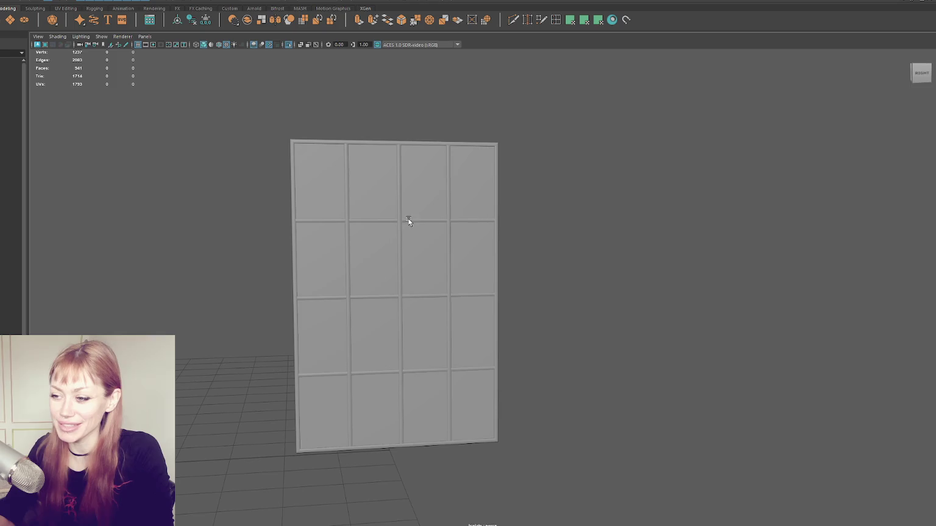
double_click(410, 220)
mouse_move(613, 240)
left_mouse_down("alt")
mouse_move(455, 217)
mouse_move(585, 244)
mouse_move(478, 242)
mouse_move(603, 248)
mouse_move(647, 238)
mouse_move(489, 228)
mouse_move(633, 253)
mouse_move(617, 218)
left_mouse_up("alt")
Select the whole window panel and switch the view to wireframe
mouse_move(554, 195)
left_mouse_down("alt")
mouse_move(573, 201)
mouse_move(514, 201)
mouse_move(478, 176)
mouse_move(502, 203)
left_mouse_up("alt")
left_click(502, 203)
key("4")
scroll(537, 229, "up", 1)
scroll(511, 238, "up", 3)
scroll(510, 237, "down", 2)
scroll(549, 151, "down", 1)
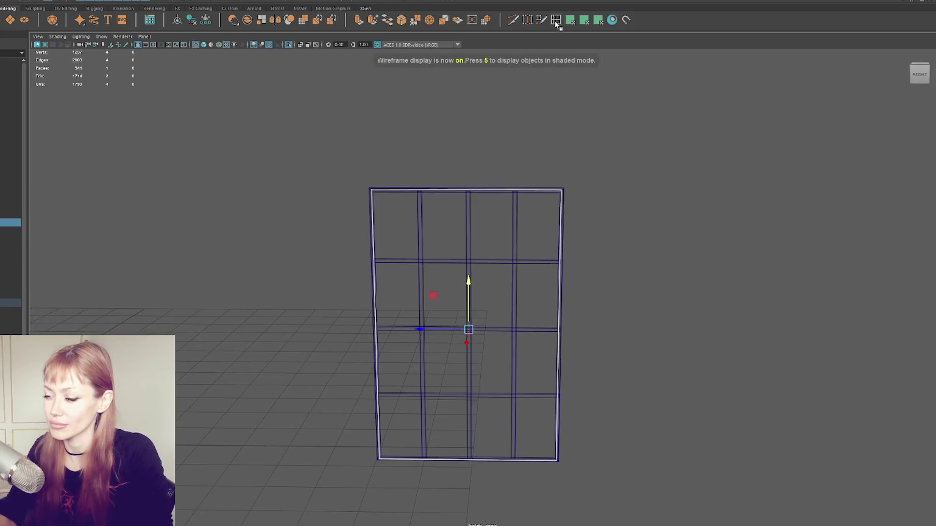
Set the Insert Edge Loop Tool to Multiple edge loops with 3 loops
double_click(555, 20)
left_click(645, 167)
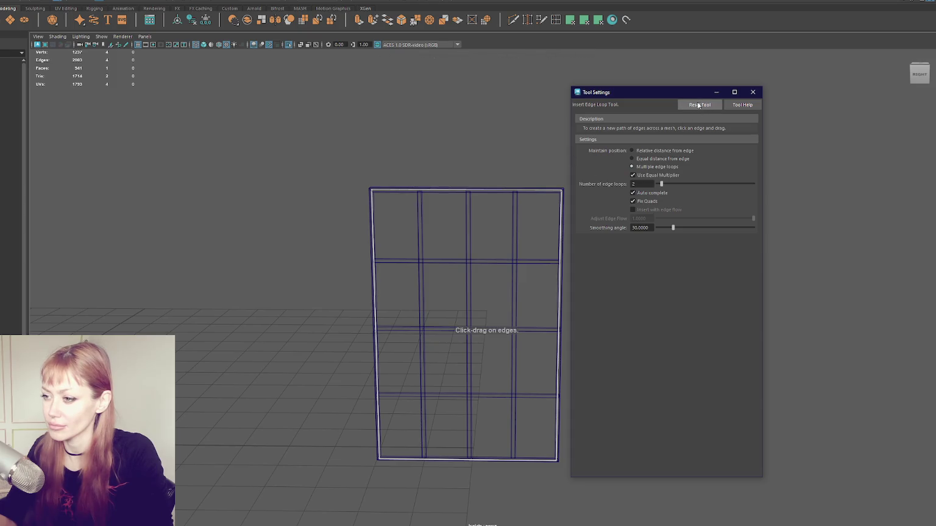
left_click(431, 195)
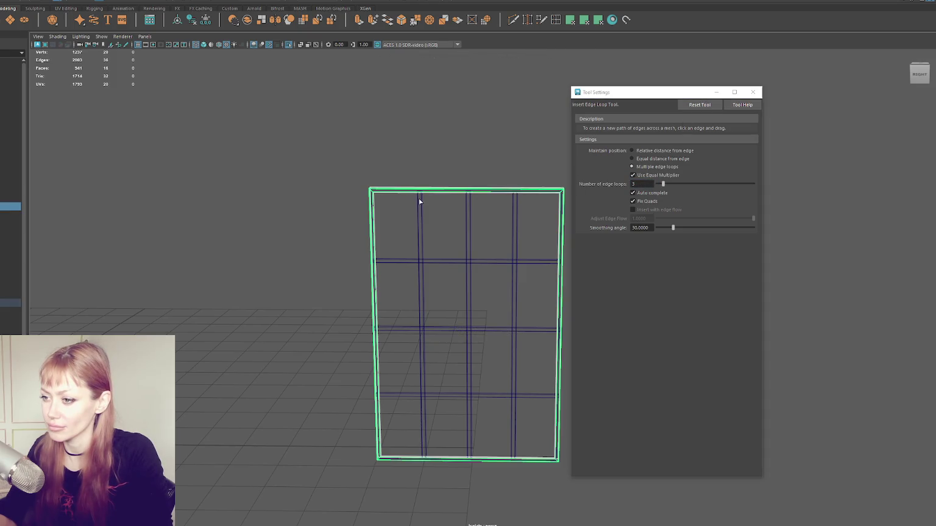
left_click(419, 193)
left_click(104, 229)
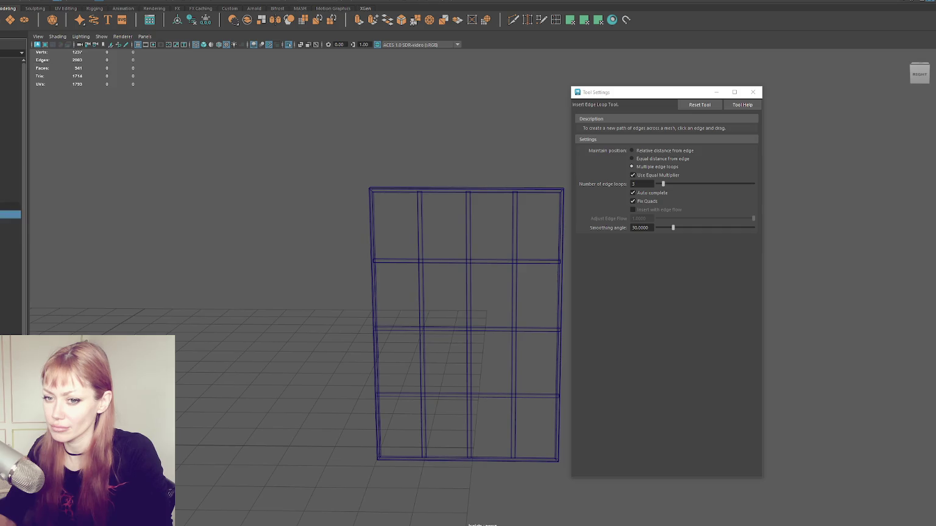
Insert three new edge loops across the window mesh
key("q")
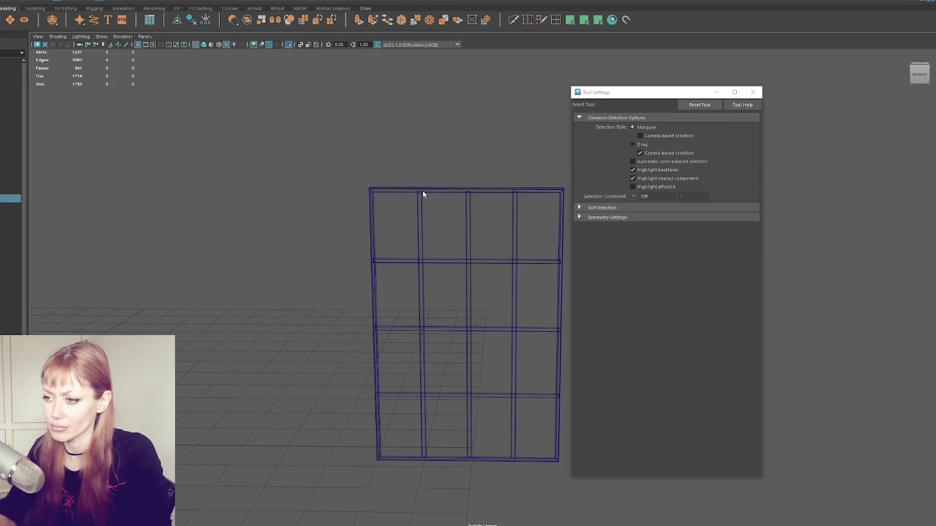
left_click(421, 193)
key("y")
left_click(498, 193)
left_click(560, 258)
Nudge two vertical bar edge loops left to even their spacing
mouse_move(530, 235)
middle_mouse_down("alt")
mouse_move(418, 208)
mouse_move(423, 195)
middle_mouse_up("alt")
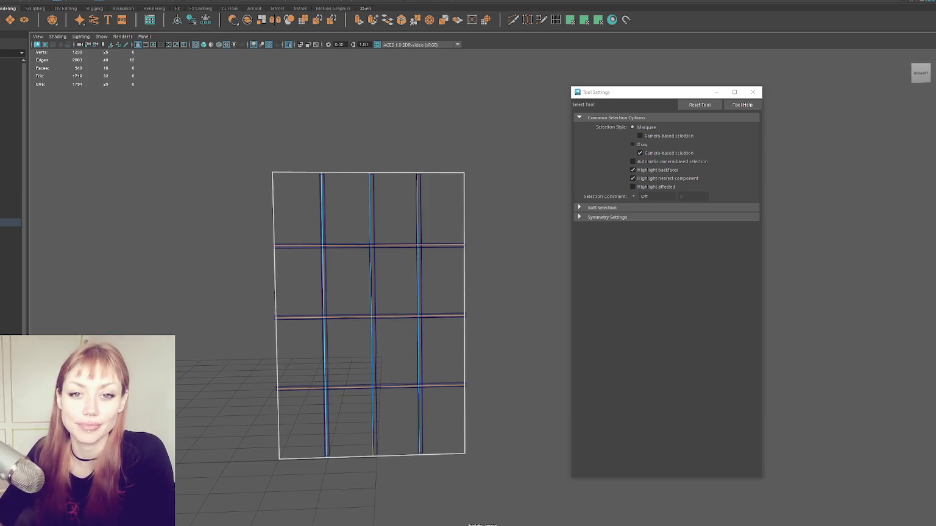
mouse_move(427, 279)
middle_mouse_down("alt")
mouse_move(321, 253)
mouse_move(340, 256)
mouse_move(345, 178)
middle_mouse_up("alt")
scroll(377, 187, "up", 2)
scroll(329, 144, "up", 2)
left_click(342, 147)
double_click(334, 408)
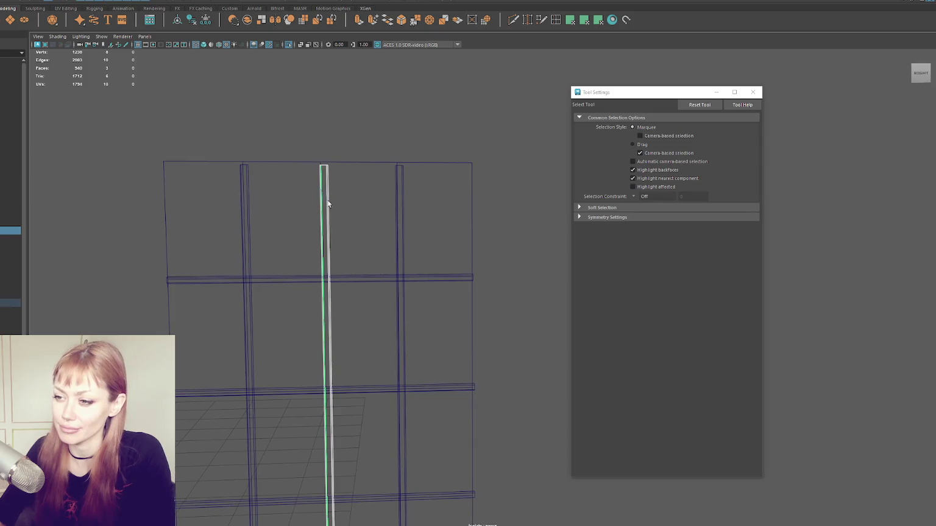
key("w")
left_click_drag(284, 392, 274, 392)
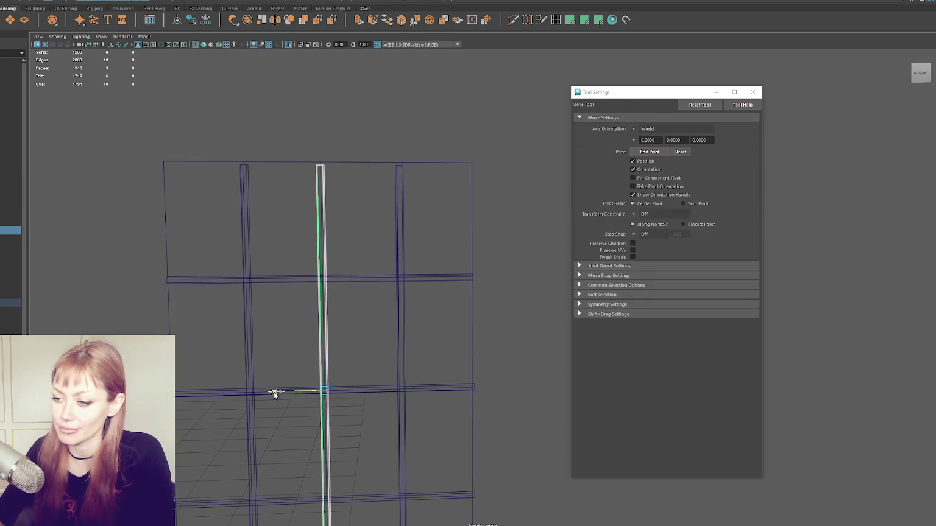
double_click(400, 373)
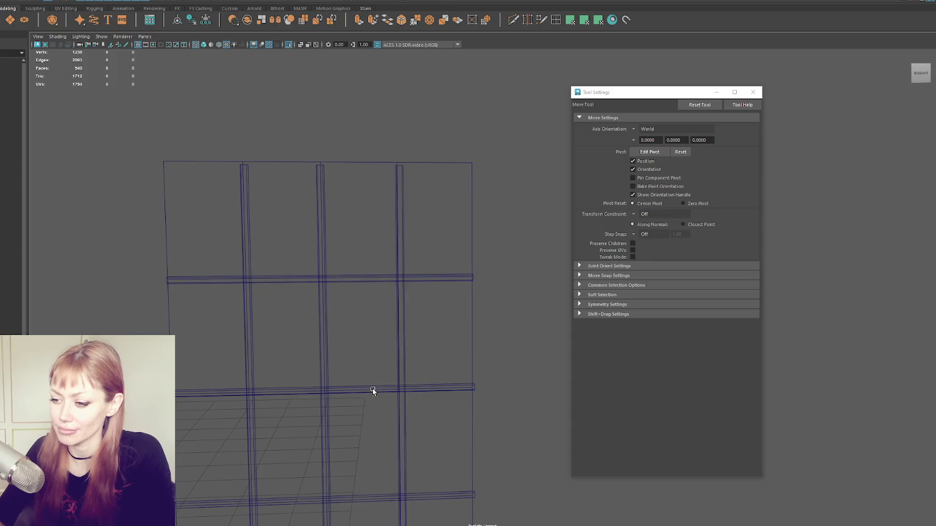
left_click_drag(353, 391, 349, 391)
Move a horizontal bar edge loop higher to even the horizontal spacing
double_click(251, 339)
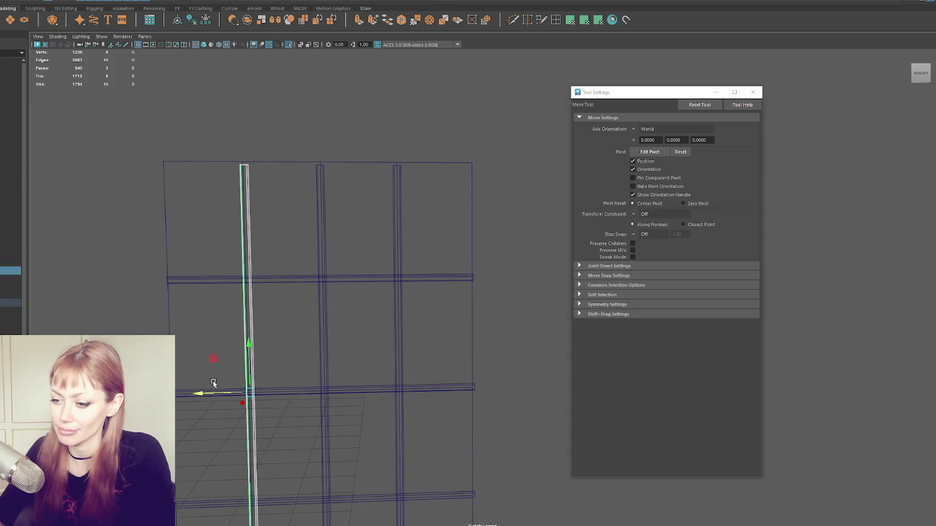
double_click(301, 282)
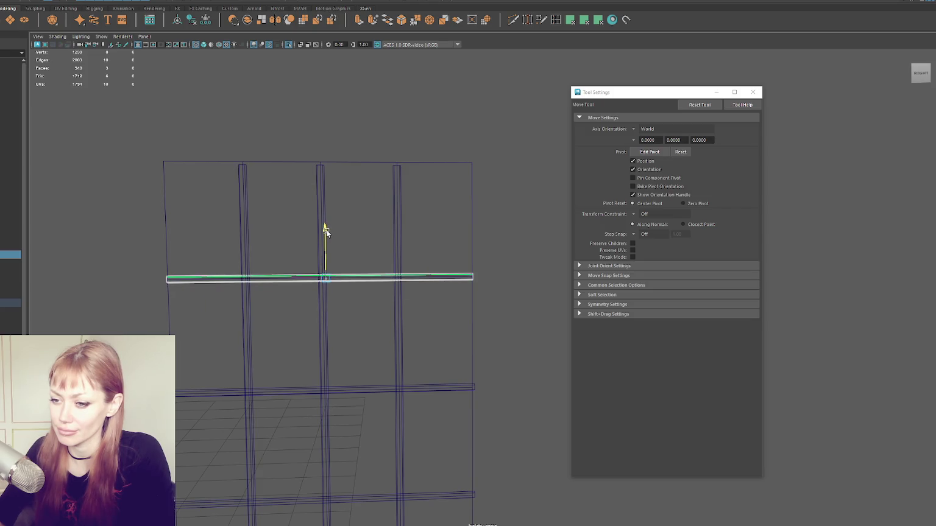
middle_click_drag(325, 230, 373, 71, "alt")
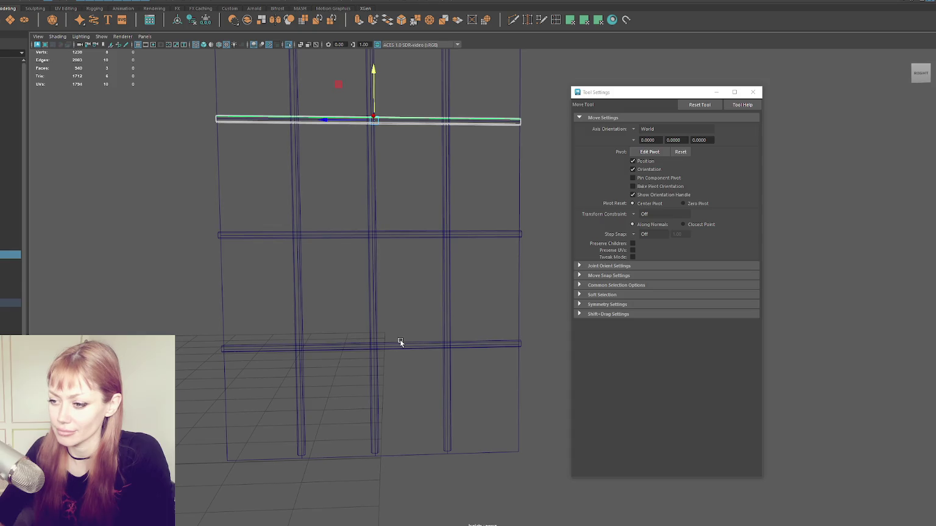
double_click(400, 342)
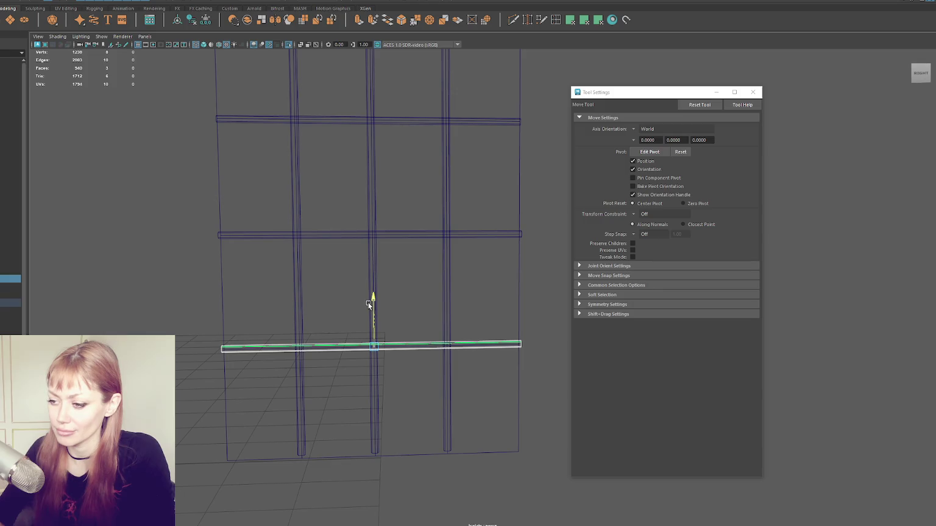
left_click(403, 160)
mouse_move(403, 160)
left_mouse_down("alt")
mouse_move(385, 220)
mouse_move(350, 187)
left_mouse_up("alt")
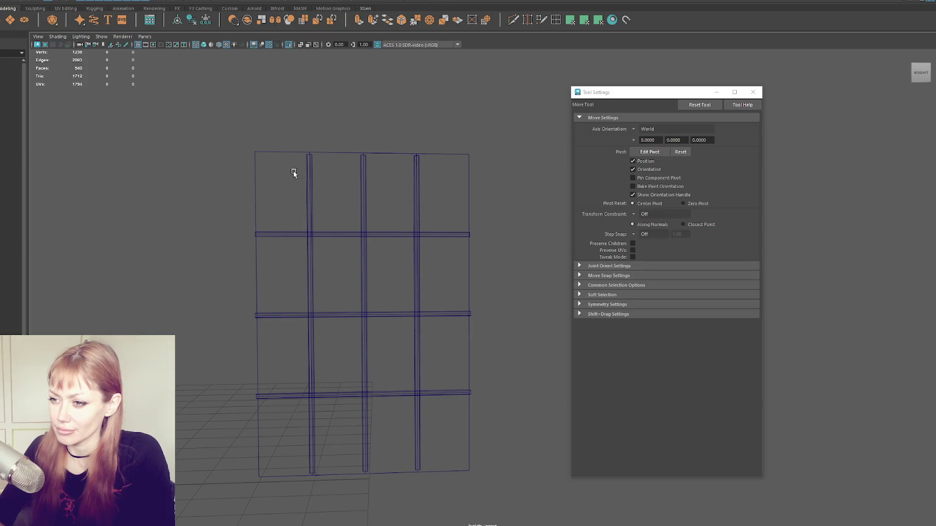
Try scaling a selection of vertical bar edges, then undo and deselect
left_click_drag(293, 173, 448, 143)
key("r")
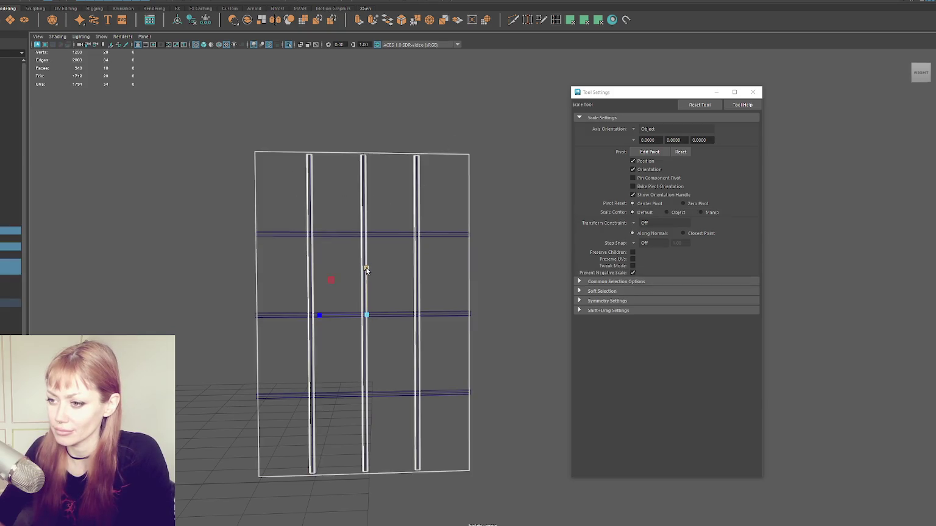
left_click(467, 167)
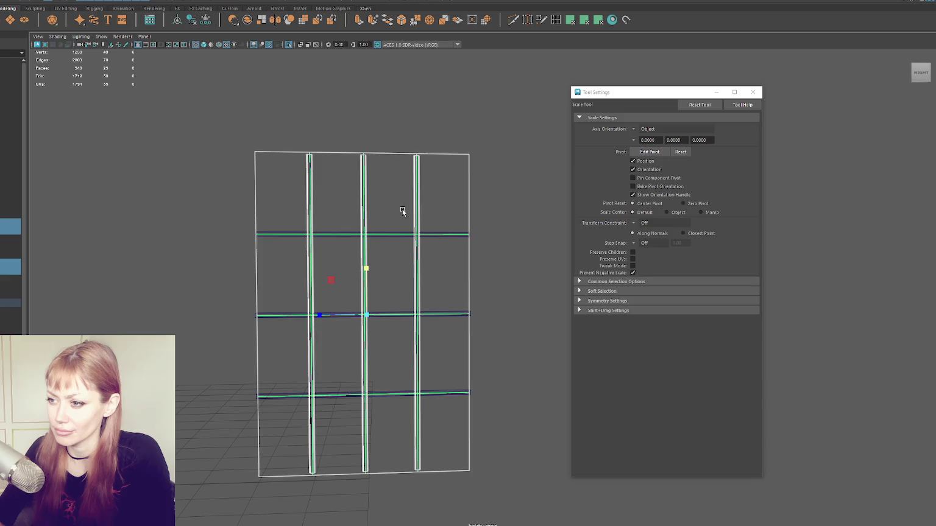
left_click(475, 192)
key("ctrl+z")
left_click(475, 192)
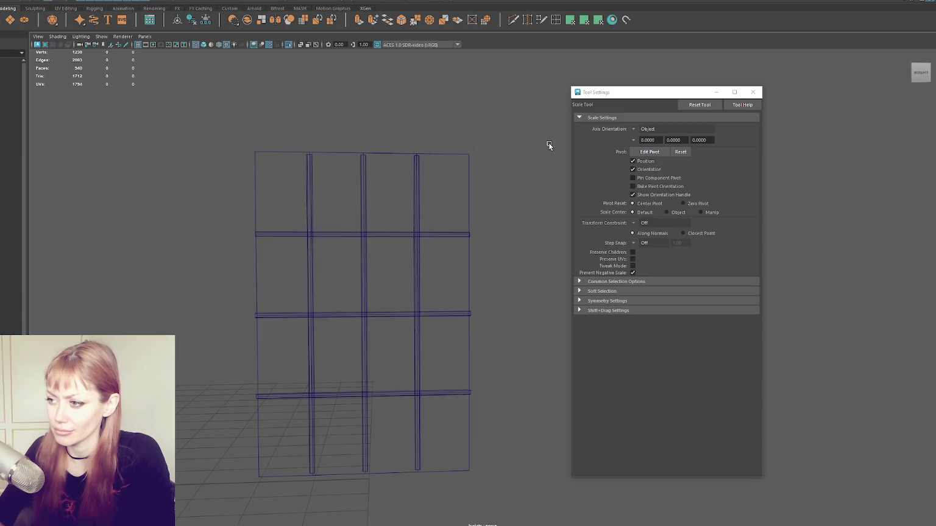
Reselect the three vertical bar edges in edge mode and scale them along X
key("q")
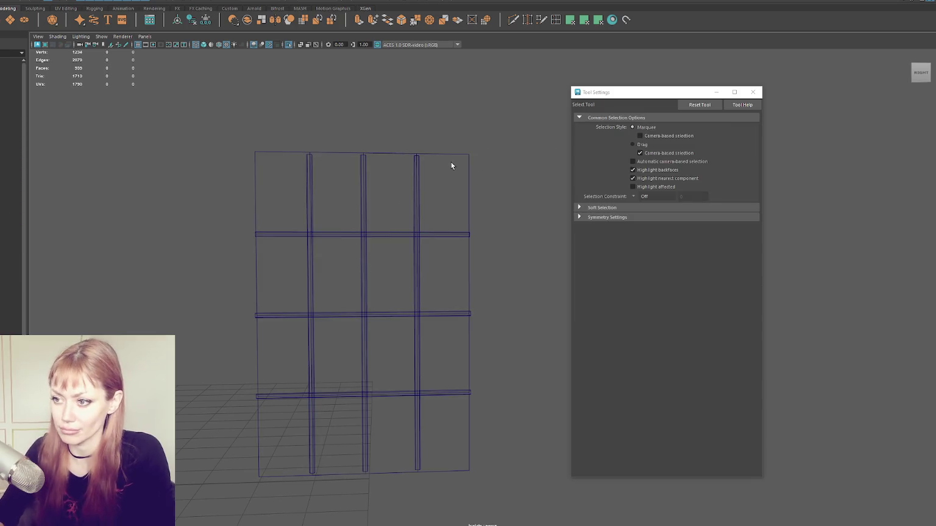
left_click(459, 158)
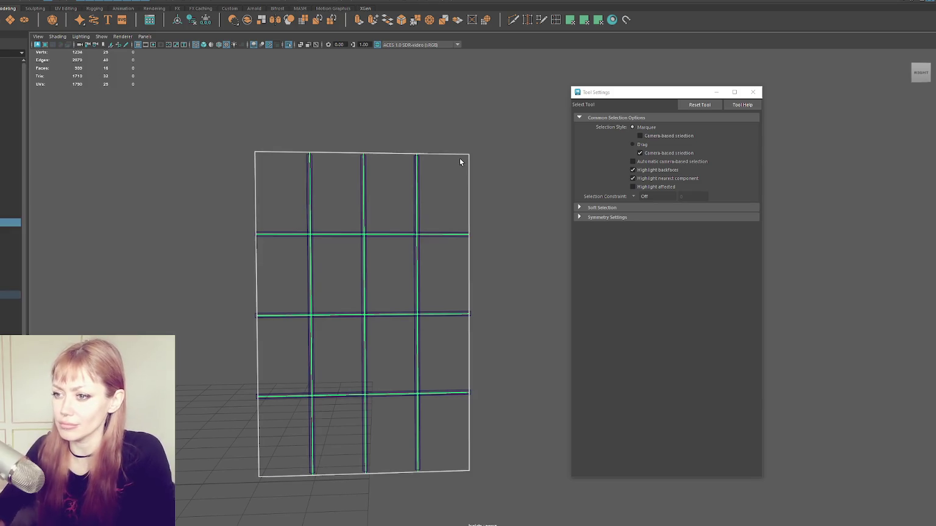
right_click_drag(419, 132, 418, 118)
right_click_drag(365, 143, 333, 150)
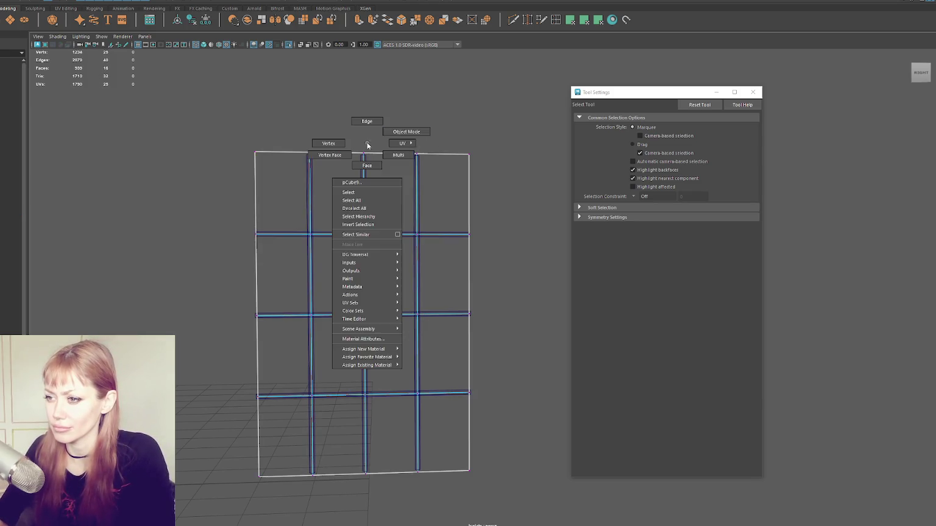
left_click_drag(287, 183, 468, 204)
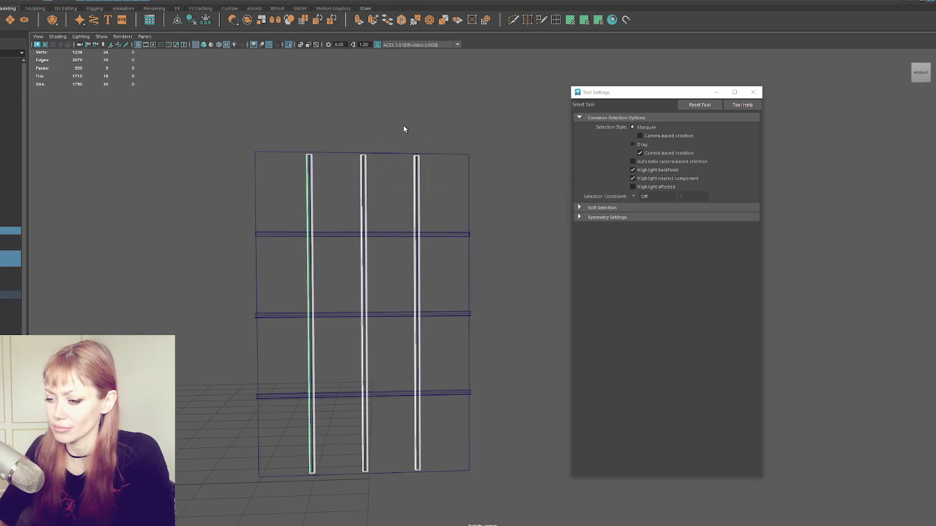
key("r")
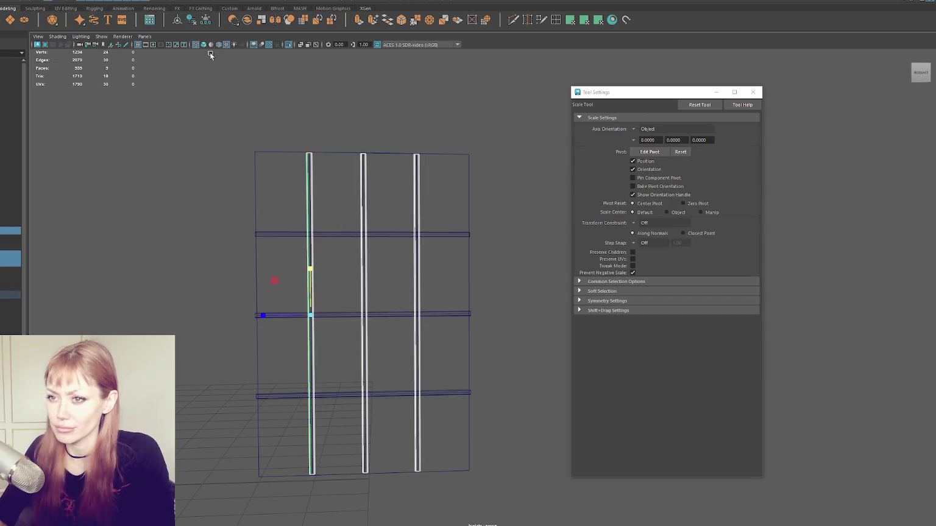
left_click(305, 107)
right_click(305, 107)
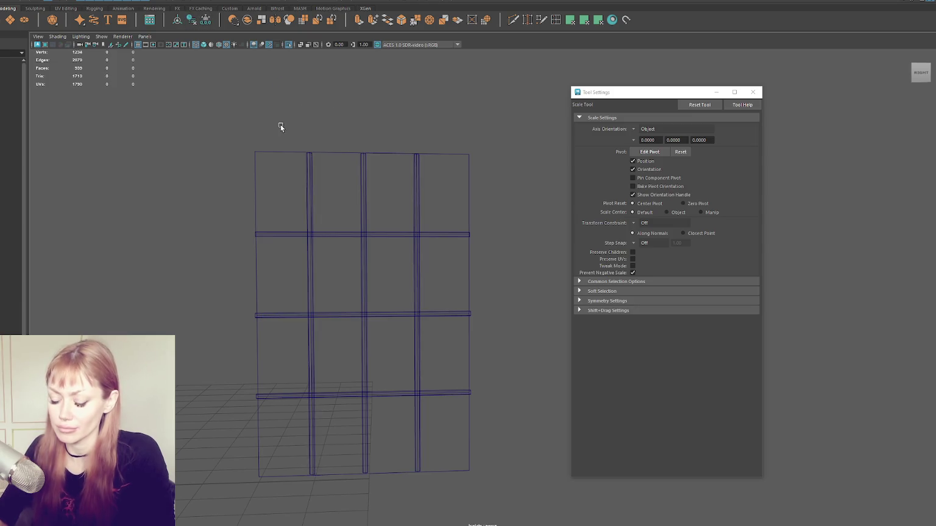
key("ctrl+1")
Select the grid panel's vertical and horizontal edge loops and apply a Mesh menu command
left_click(190, 154)
key("6")
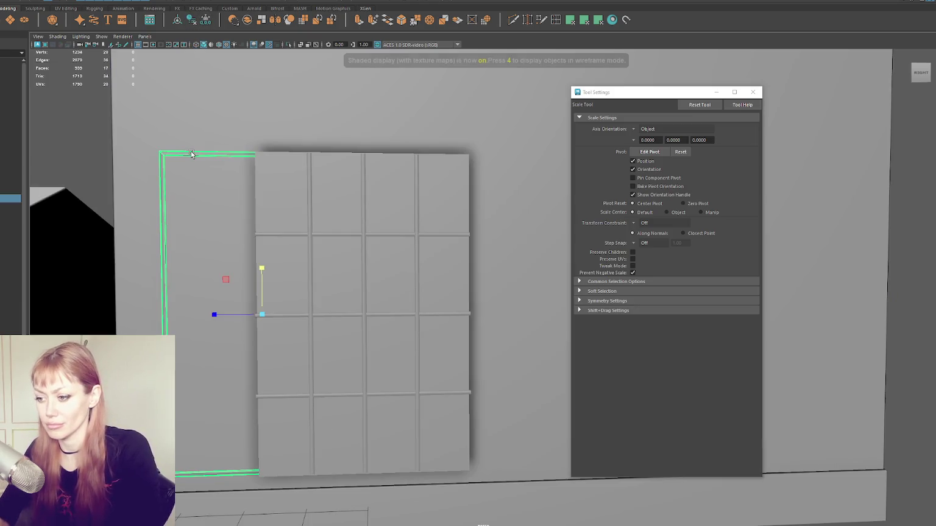
left_click_drag(192, 152, 289, 174, "alt")
key("q")
key("F10")
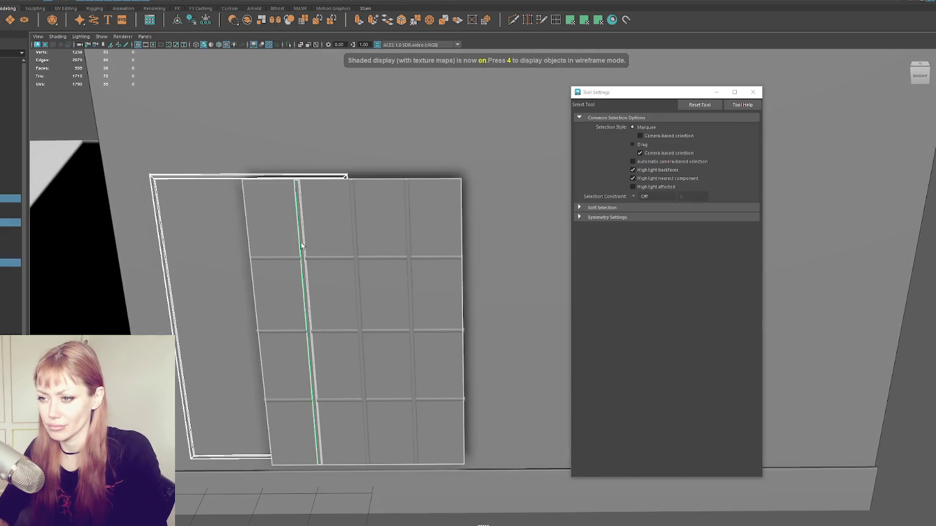
double_click(358, 250)
double_click(392, 274, "shift")
double_click(404, 329, "shift")
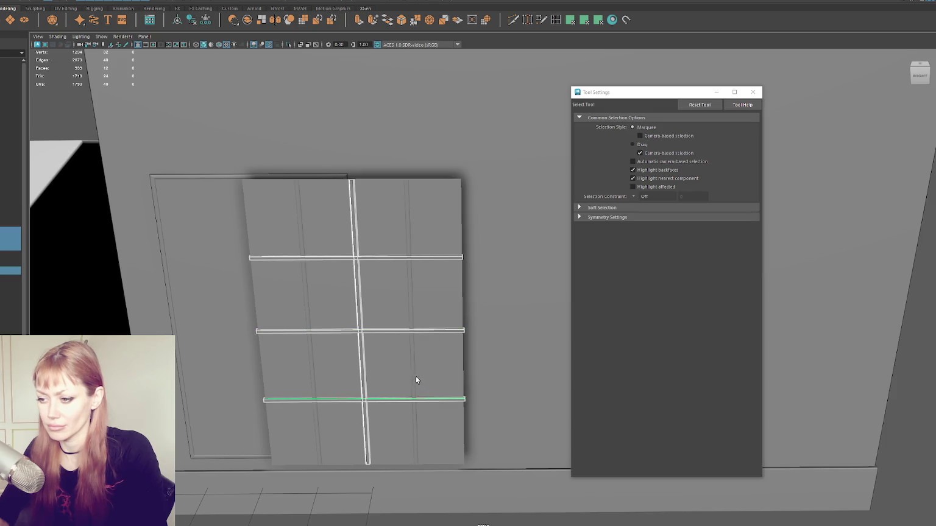
double_click(417, 398, "shift")
double_click(412, 372, "shift")
left_click(69, 0)
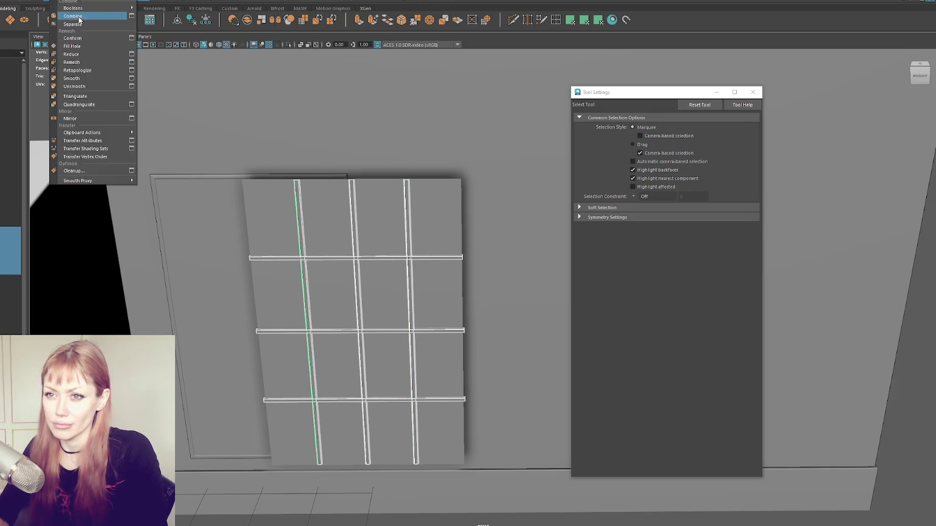
left_click(78, 17)
Isolate the left window frame and delete its solid inner face
left_click(316, 211)
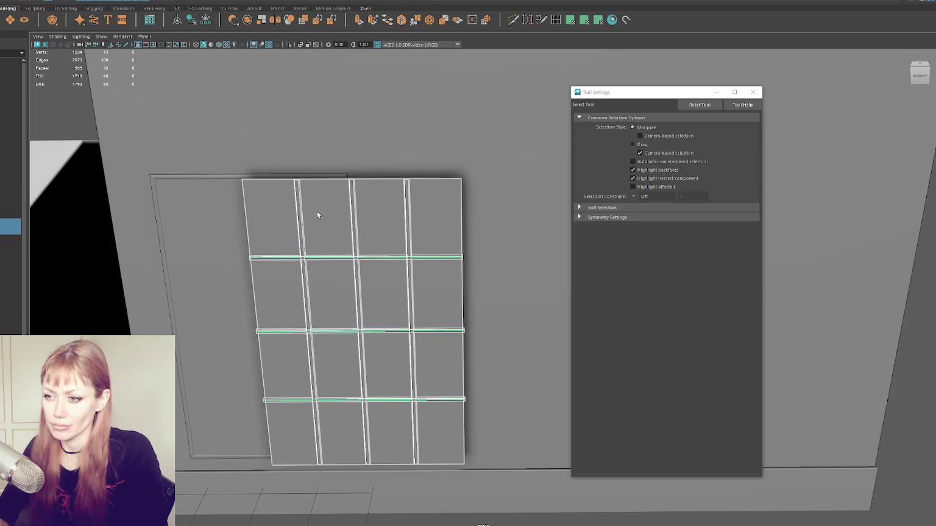
key("w")
left_click(214, 176, "shift")
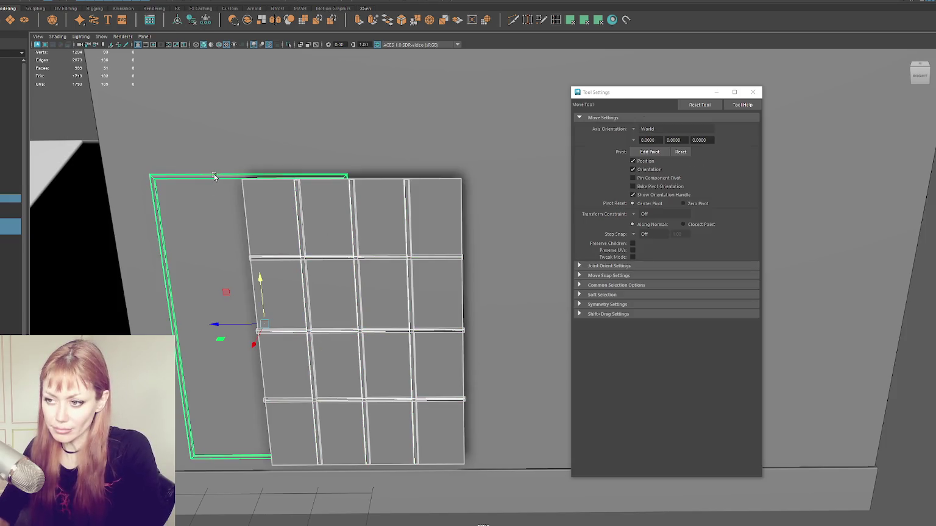
key("ctrl+1")
left_click(235, 165)
left_click(223, 198)
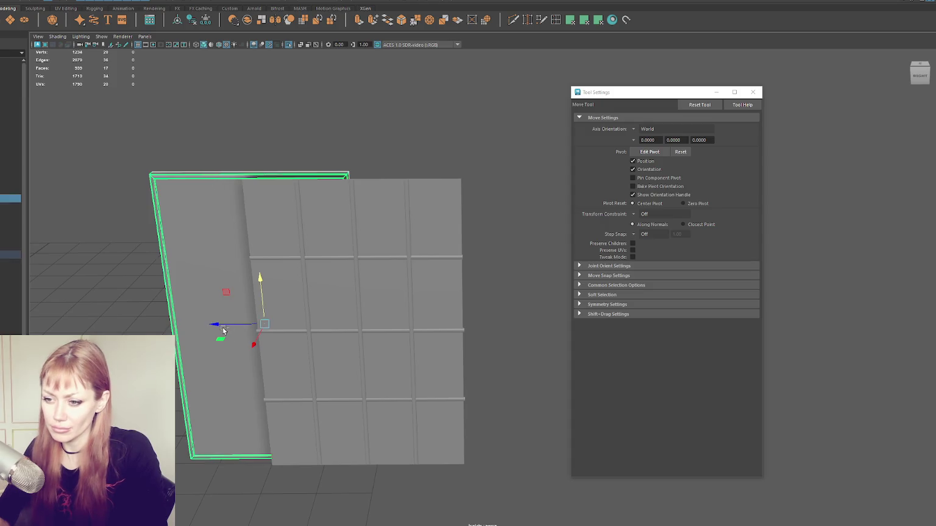
key("Delete")
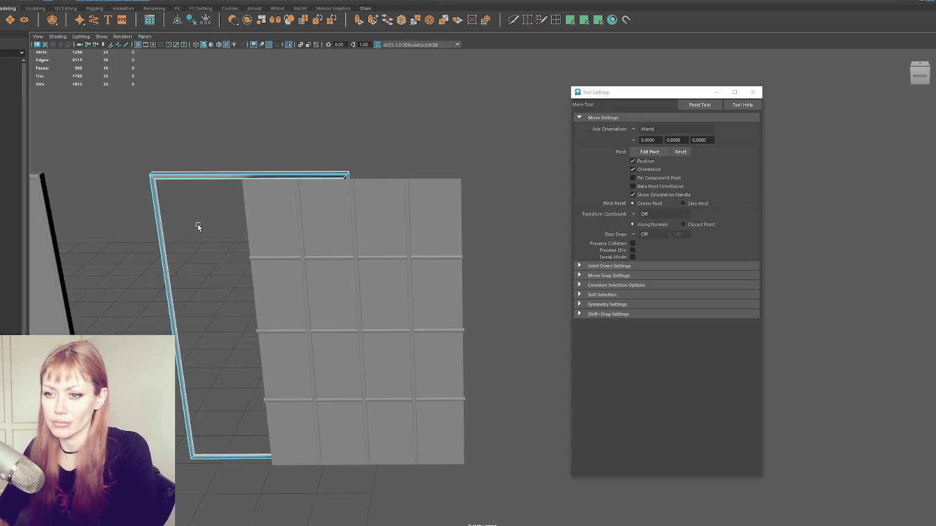
Select the frame's inner edges and shift them slightly
left_click_drag(203, 159, 340, 145, "alt")
scroll(323, 149, "up", 3)
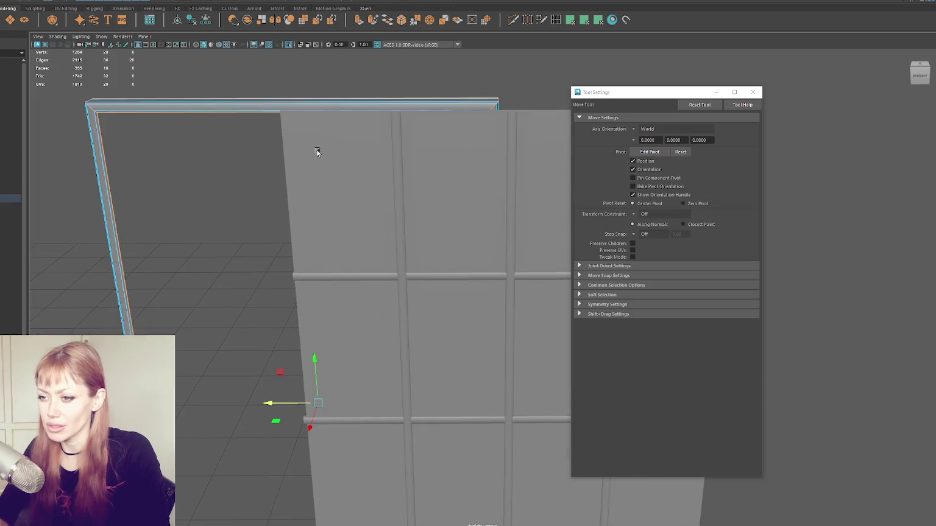
double_click(112, 213)
left_click(171, 285)
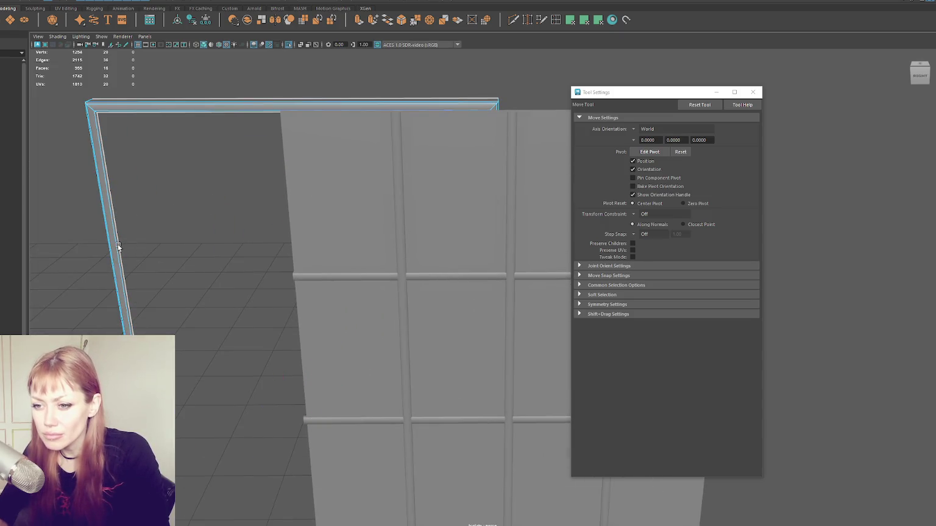
key("q")
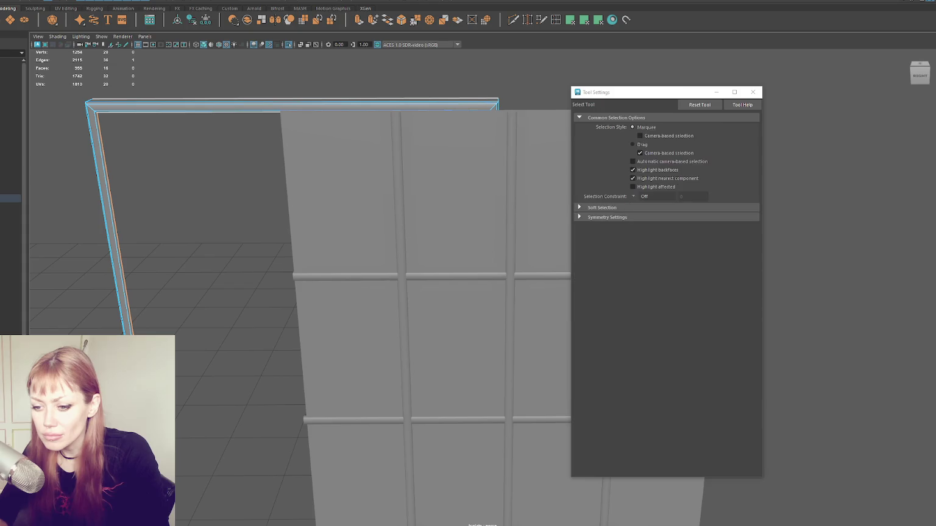
key("w")
left_click_drag(316, 430, 310, 425)
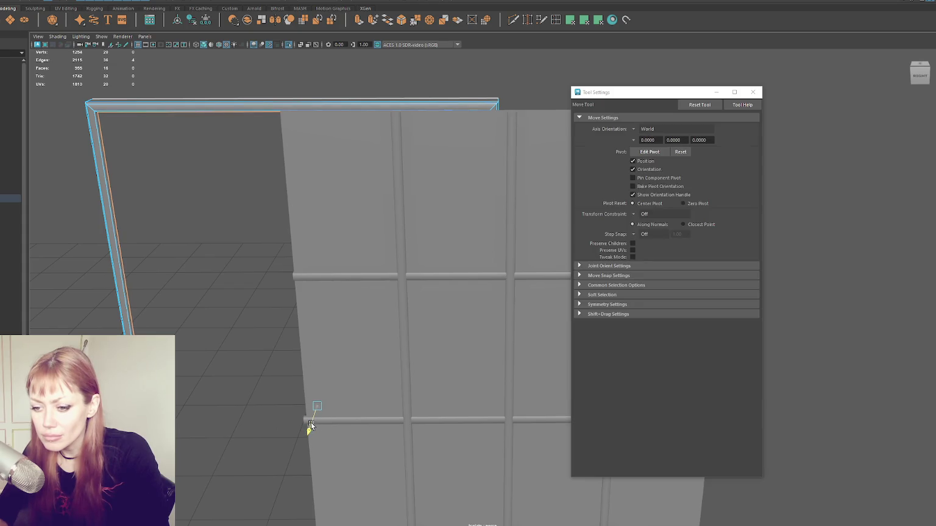
Bring back the scene and move the frame over the grid panel
key("q")
key("F8")
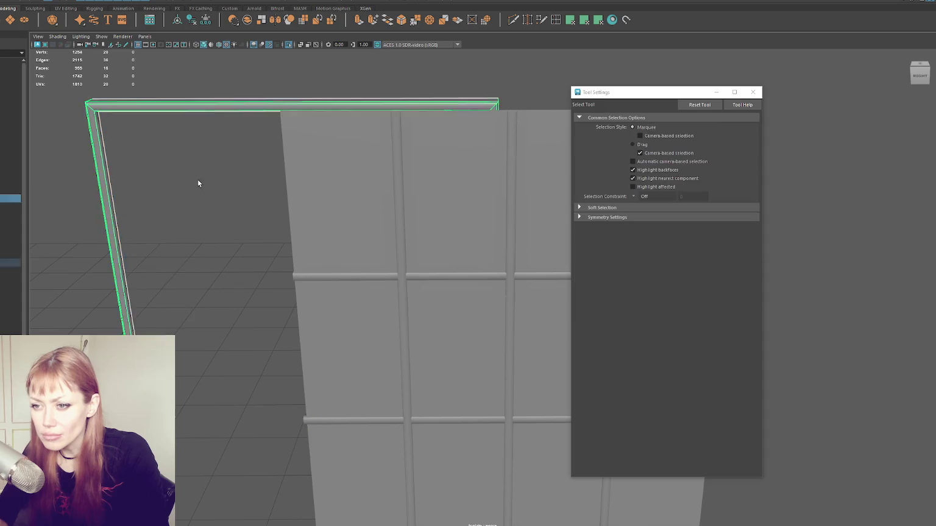
left_click_drag(197, 180, 401, 190, "alt")
left_click(430, 220)
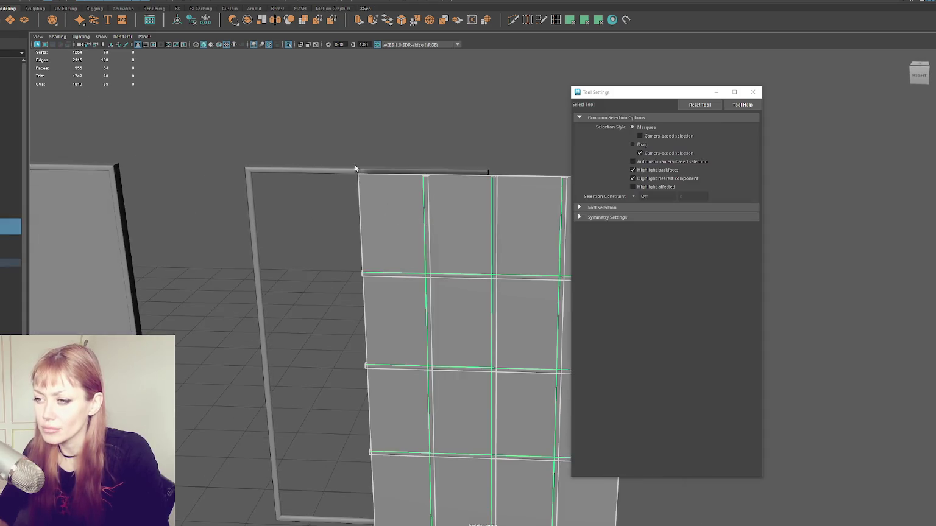
left_click(303, 170, "shift")
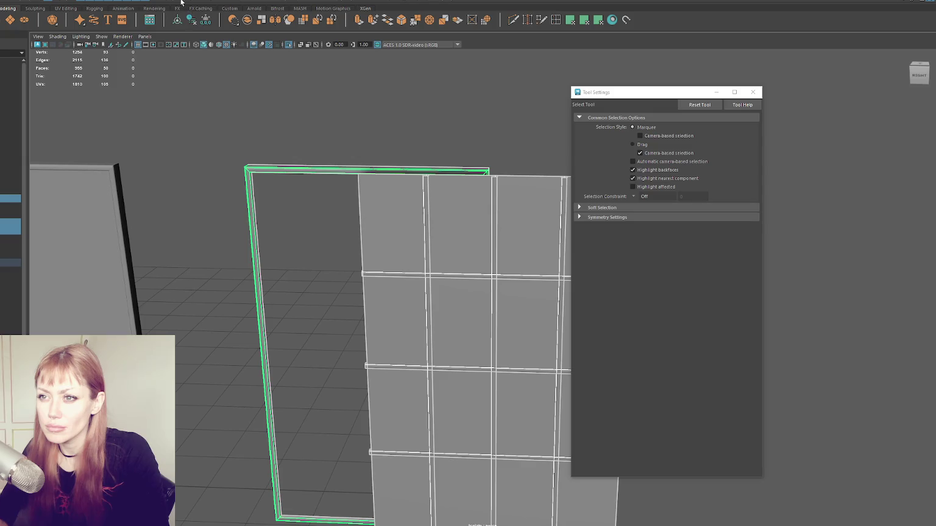
key("f")
key("w")
left_click_drag(410, 328, 421, 335)
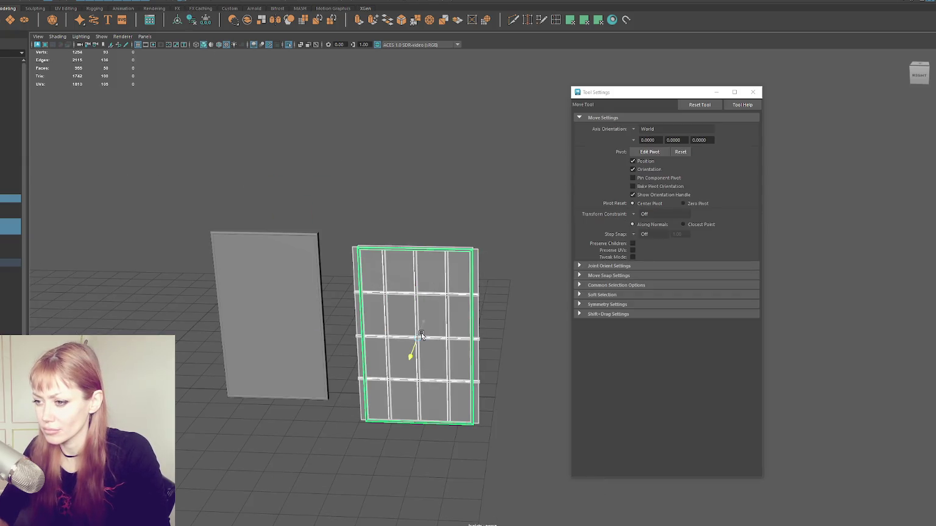
Switch the frame to vertex editing and nudge its right-edge vertices
scroll(421, 336, "up", 3)
left_click(456, 267)
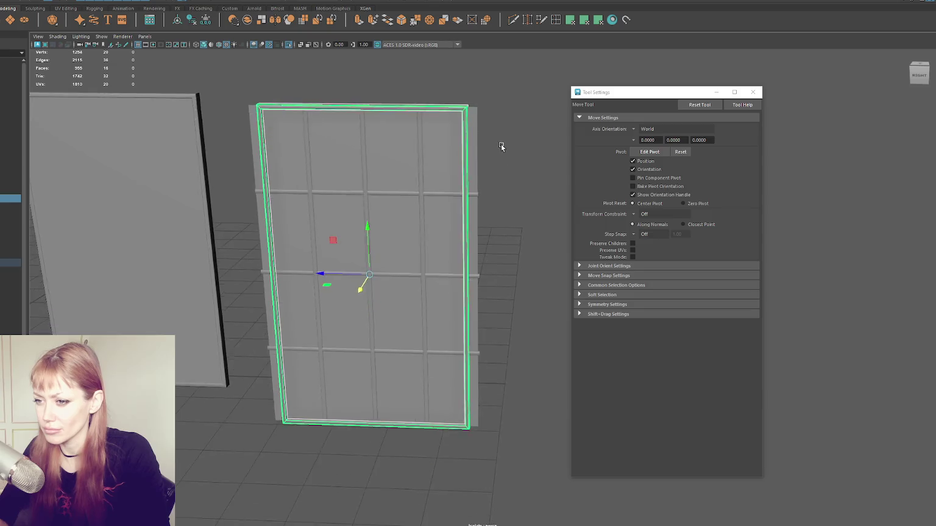
right_click(506, 97)
left_click(468, 96)
scroll(502, 350, "up", 2)
scroll(506, 327, "up", 2)
left_click_drag(466, 277, 439, 278)
key("ctrl+z")
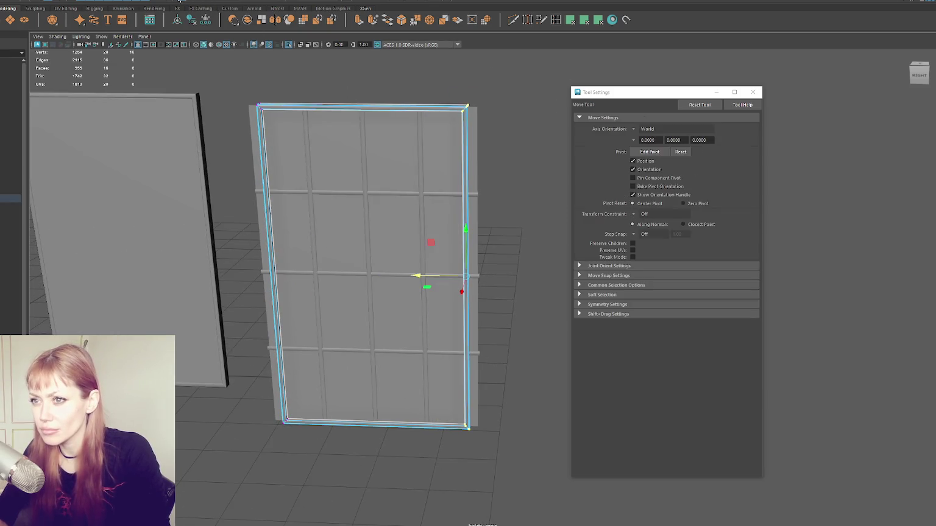
left_click_drag(414, 277, 428, 276)
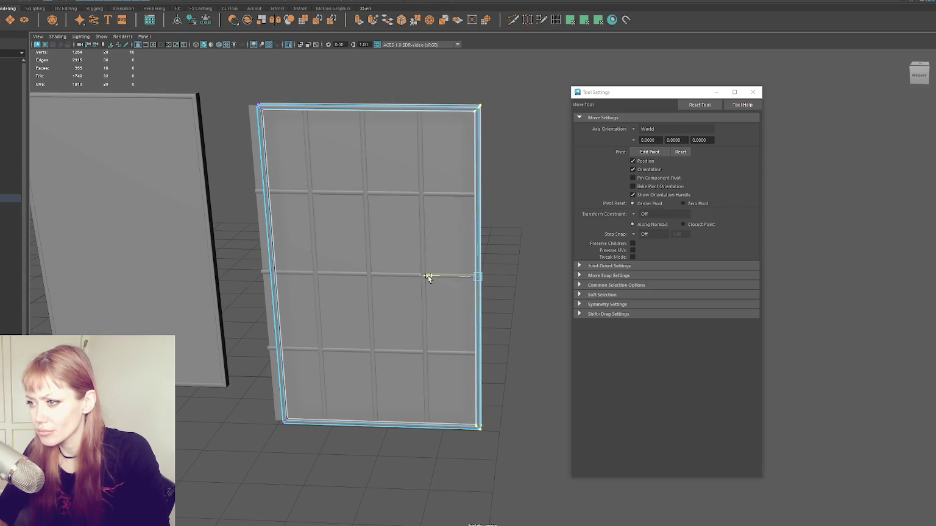
Select the frame's right-edge vertices and widen it to the panel's right edge
mouse_move(303, 91)
left_mouse_down("alt")
mouse_move(249, 375)
mouse_move(344, 187)
mouse_move(326, 191)
left_mouse_up("alt")
key("F8")
key("q")
left_click_drag(458, 216, 466, 159, "alt")
left_click(519, 105)
right_click_drag(518, 73, 482, 68)
left_click_drag(453, 74, 550, 491)
key("w")
left_click_drag(429, 262, 442, 262)
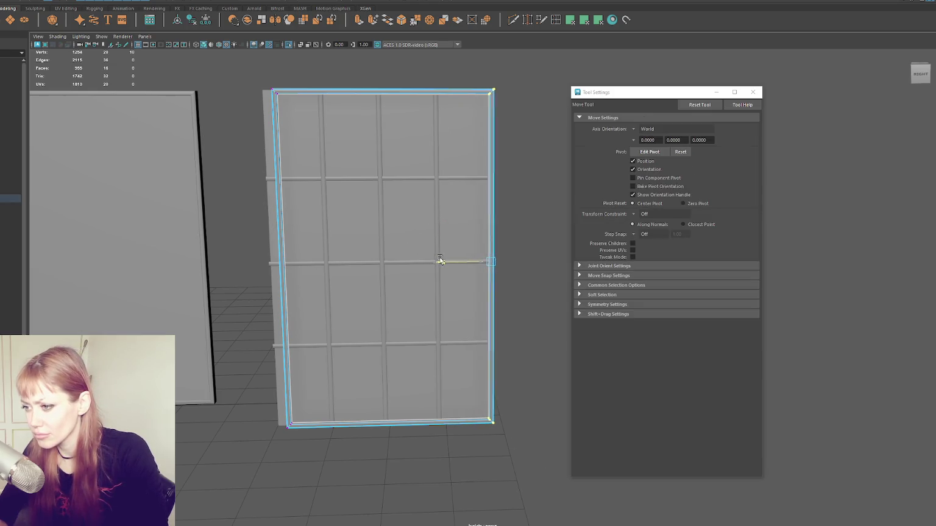
In wireframe, slide the frame's left-edge vertices outward to the panel's left edge
key("4")
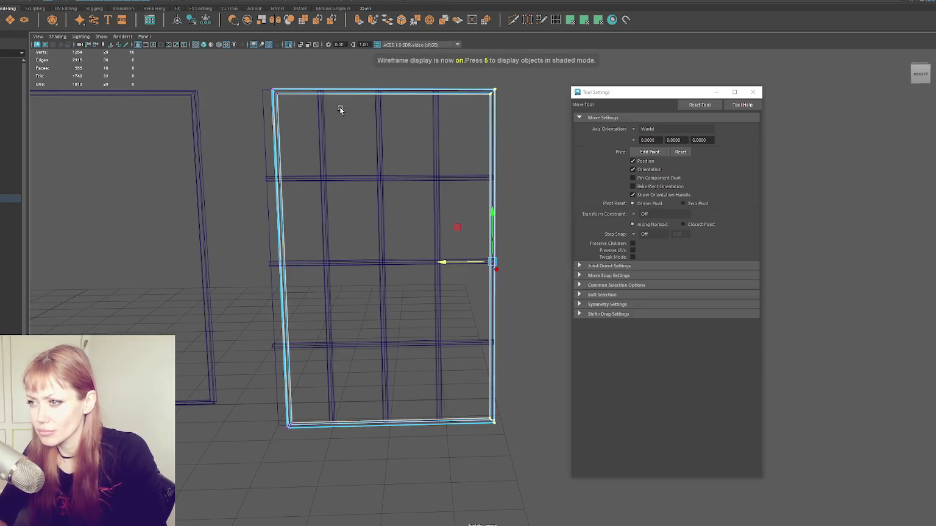
scroll(421, 201, "up", 3)
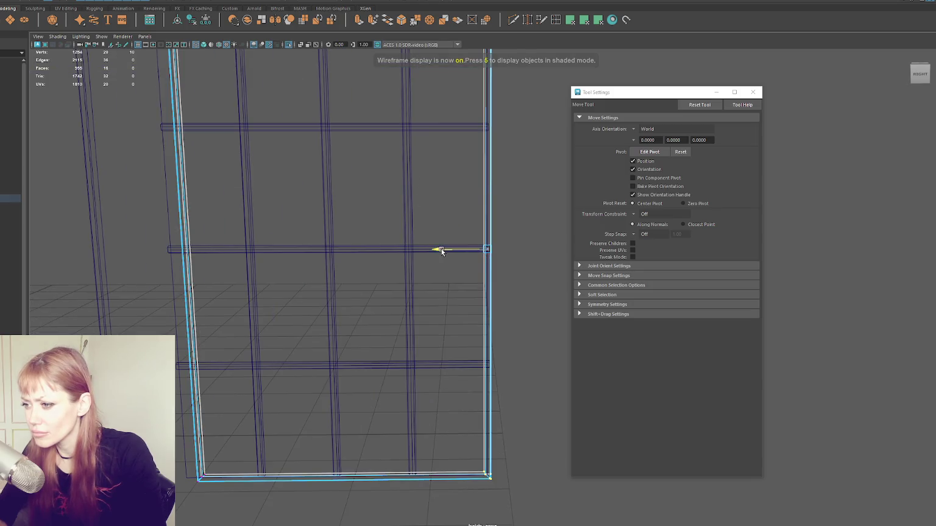
scroll(382, 247, "down", 2)
scroll(365, 135, "down", 2)
left_click_drag(418, 140, 274, 507)
scroll(266, 340, "up", 3)
middle_click_drag(266, 340, 240, 355)
left_click_drag(240, 355, 262, 350, "alt")
middle_click_drag(365, 229, 258, 218, "alt")
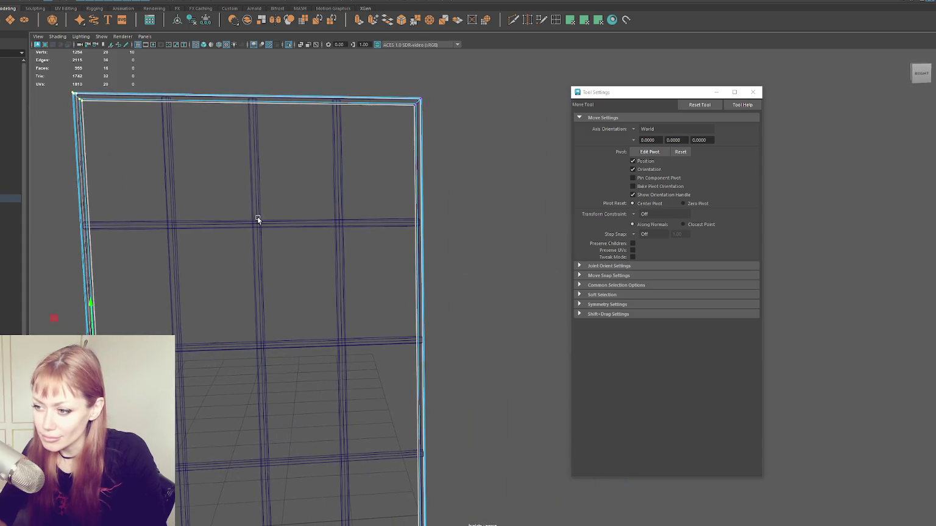
scroll(257, 218, "up", 2)
scroll(218, 276, "up", 2)
left_click_drag(217, 276, 206, 275)
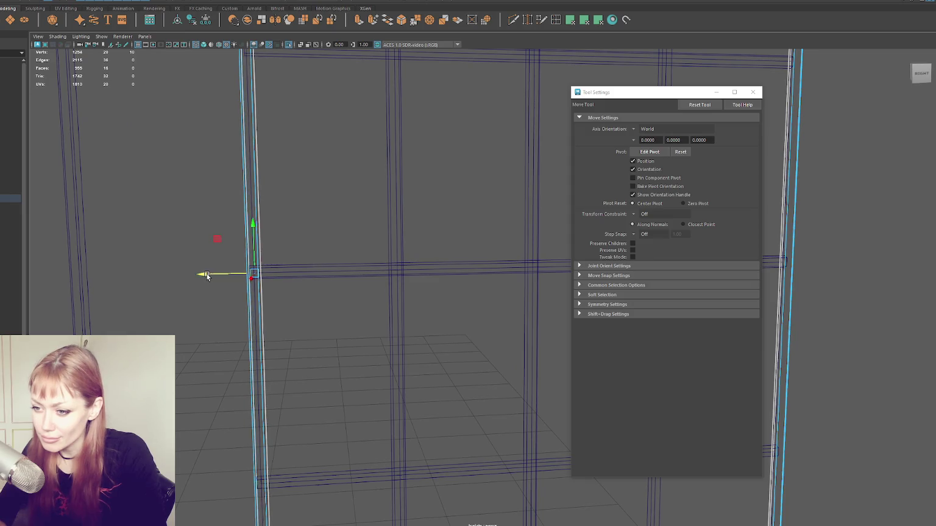
scroll(390, 244, "down", 3)
Select both ends of the horizontal bars and scale them inward to fit the frame
middle_click_drag(390, 245, 269, 267, "alt")
key("F8")
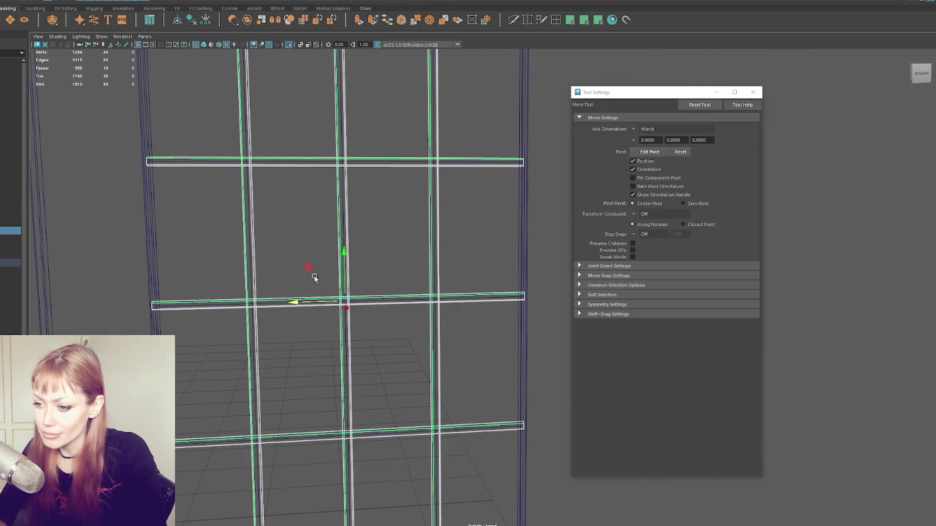
left_click_drag(147, 124, 193, 481)
left_click_drag(509, 143, 514, 430, "shift")
key("r")
left_click_drag(296, 303, 298, 305)
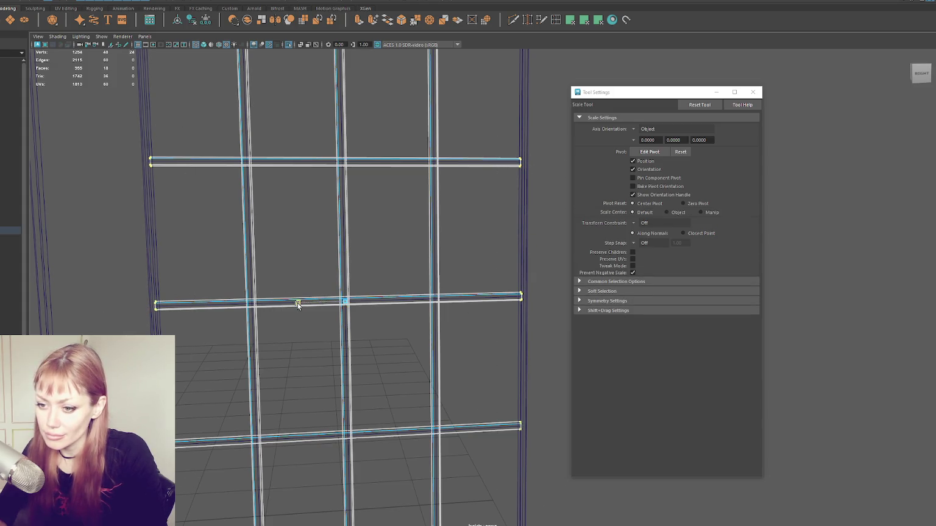
Return to textured shading and orbit to a front view of the window
scroll(297, 302, "down", 3)
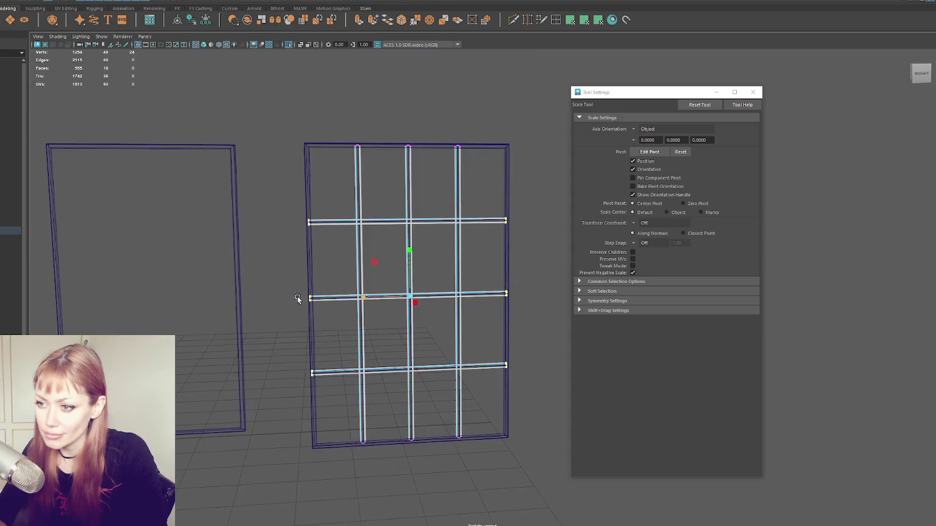
key("w")
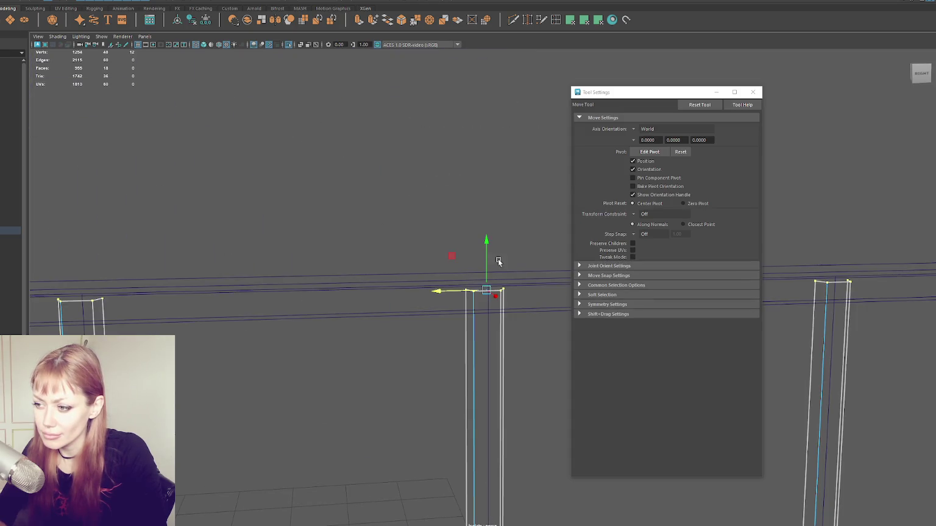
scroll(486, 254, "down", 3)
scroll(484, 253, "down", 1)
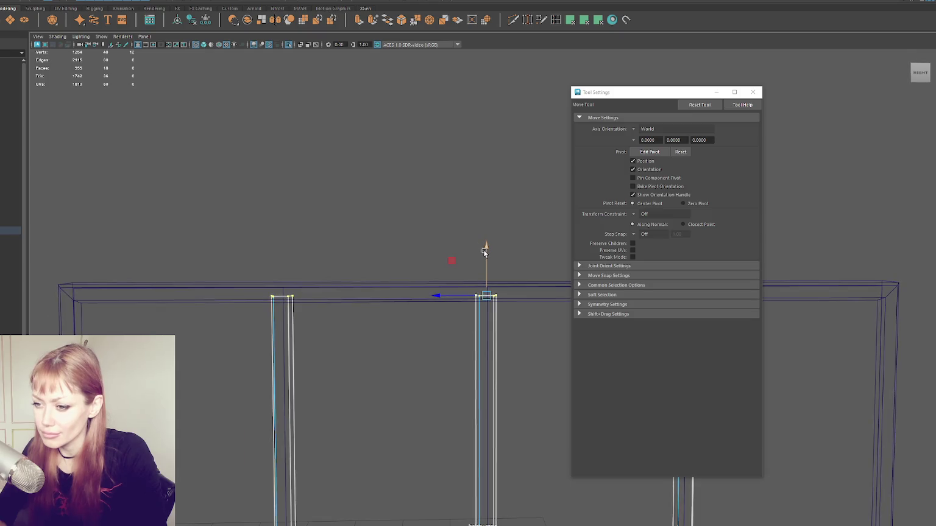
mouse_move(487, 250)
left_mouse_down("alt")
mouse_move(449, 254)
mouse_move(370, 58)
left_mouse_up("alt")
mouse_move(495, 258)
left_mouse_down("alt")
mouse_move(402, 301)
mouse_move(383, 259)
left_mouse_up("alt")
key("6")
right_click_drag(377, 194, 416, 146)
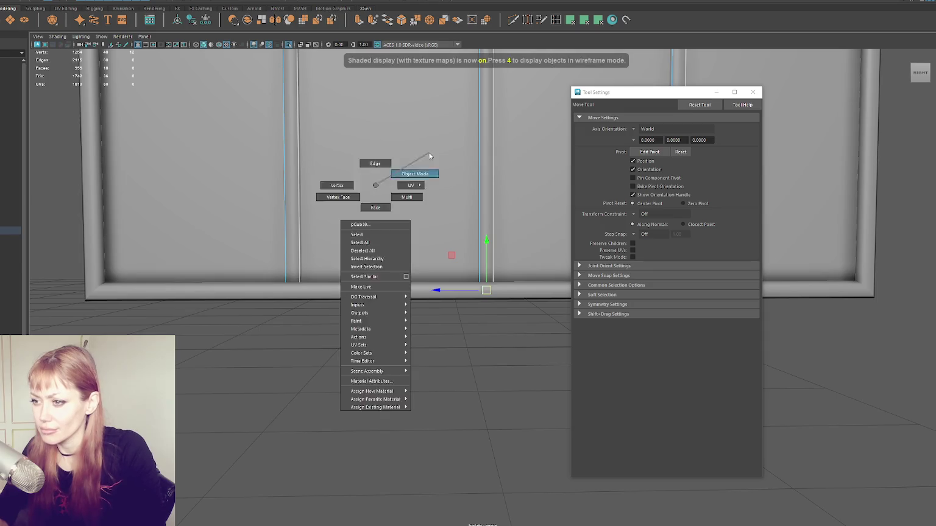
Check the frame and mullion grid, then pan up to the window's top edge in wireframe
scroll(388, 242, "up", 3)
scroll(387, 242, "up", 2)
left_click(386, 274)
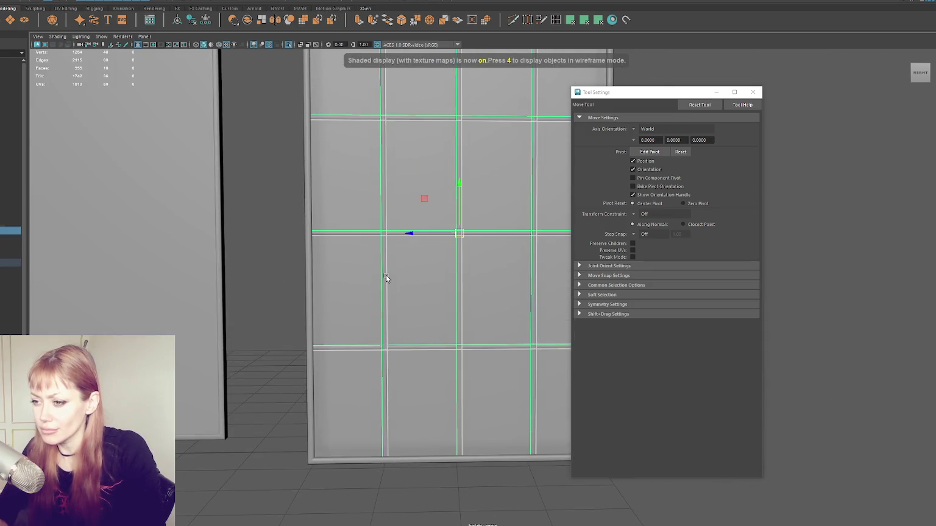
left_click(300, 112)
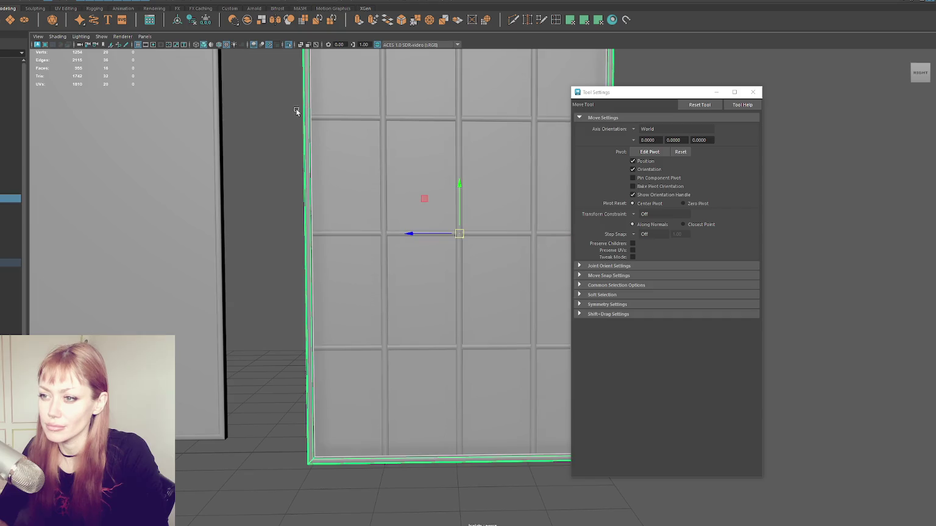
left_click(327, 122)
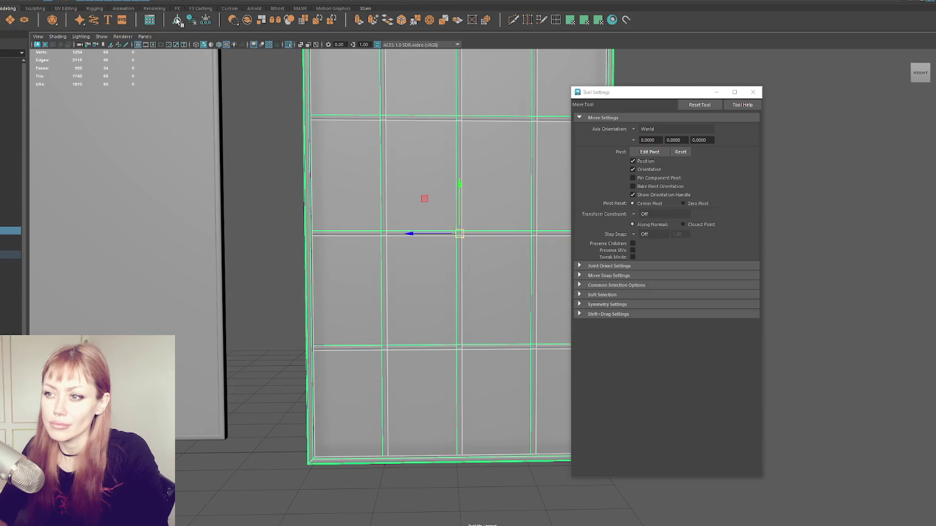
left_click(395, 226)
middle_click_drag(395, 226, 333, 253, "alt")
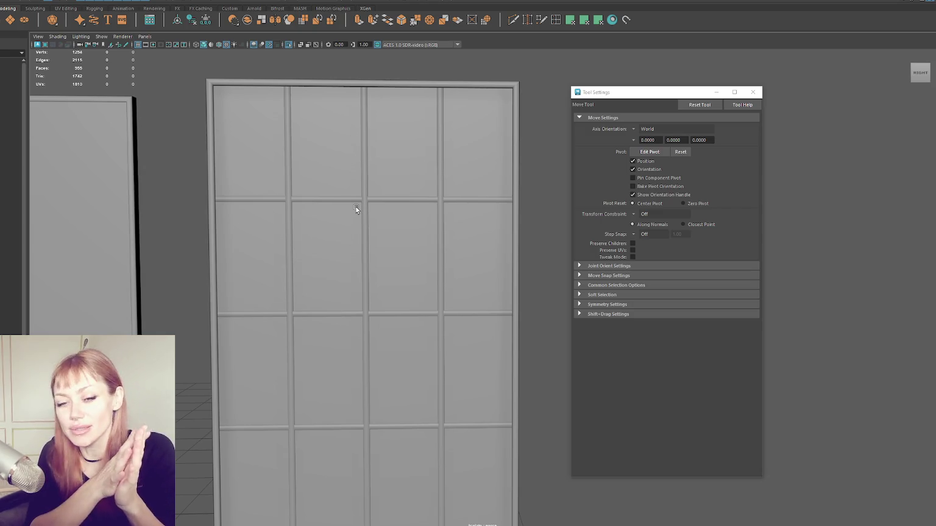
left_click_drag(219, 173, 394, 180)
key("4")
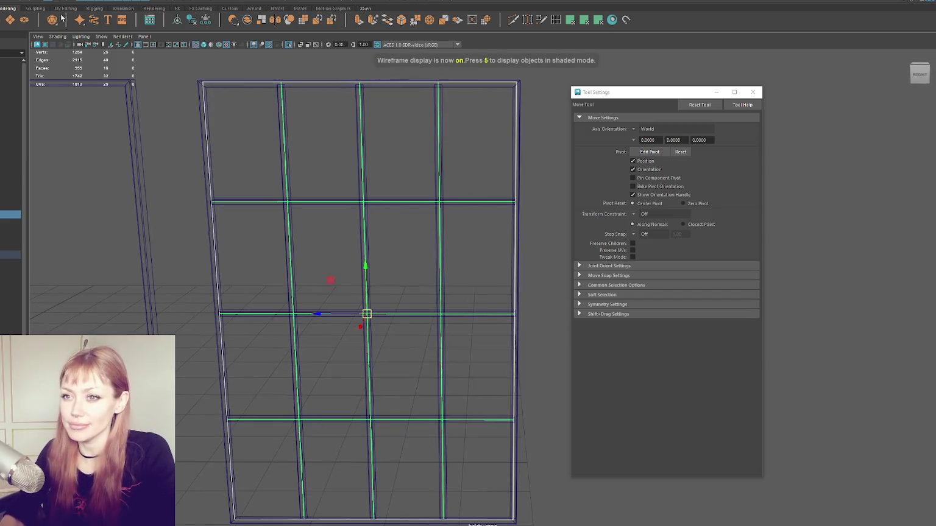
left_click(76, 0)
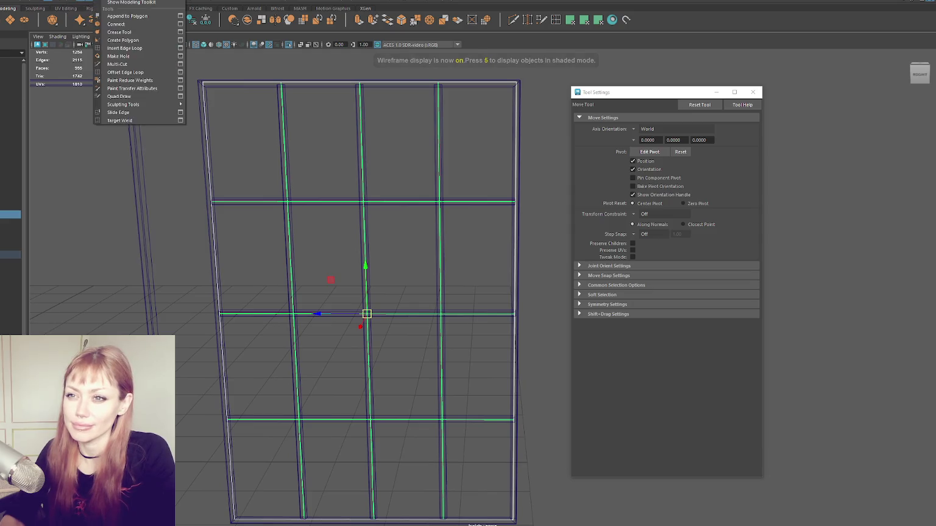
key("q")
right_click(211, 106)
left_click(250, 94)
left_click(281, 104)
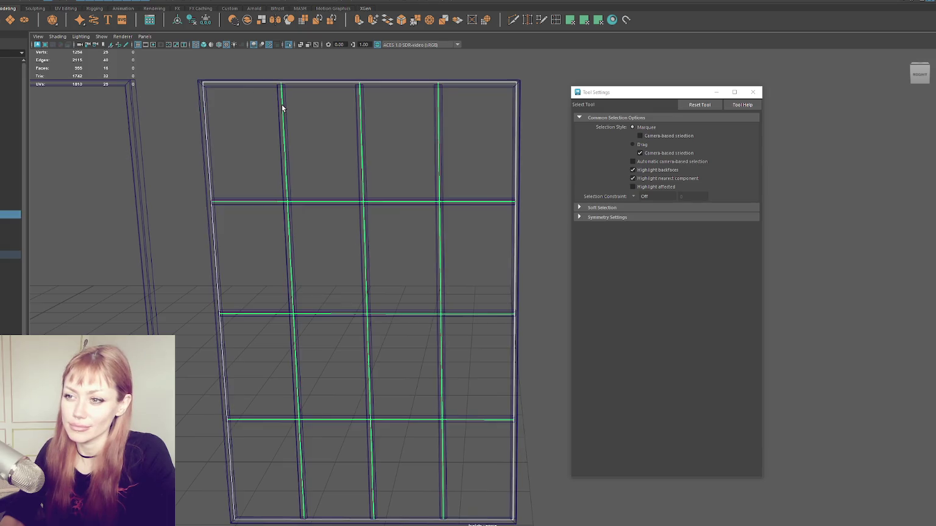
left_click_drag(283, 105, 298, 96, "alt")
key("f")
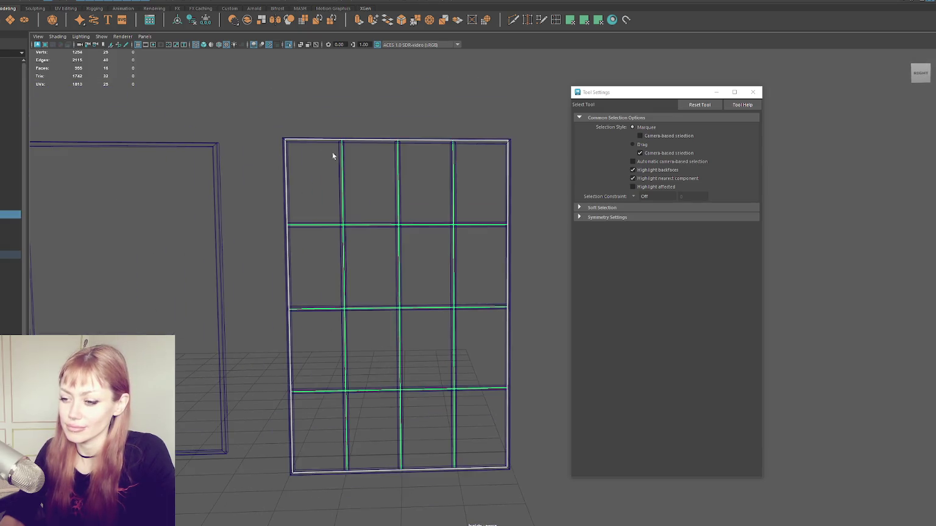
right_click_drag(468, 78, 448, 92)
scroll(335, 115, "up", 3)
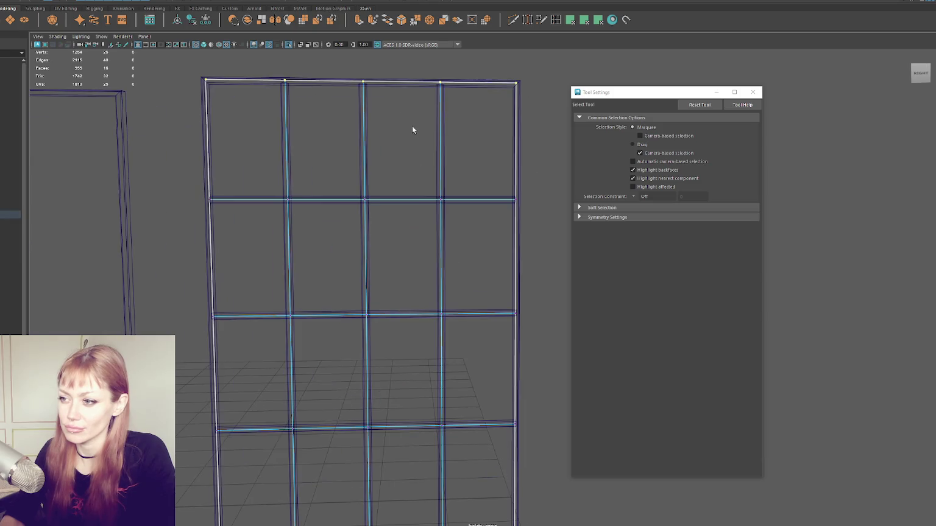
key("w")
double_click(364, 81)
key("q")
left_click(307, 85)
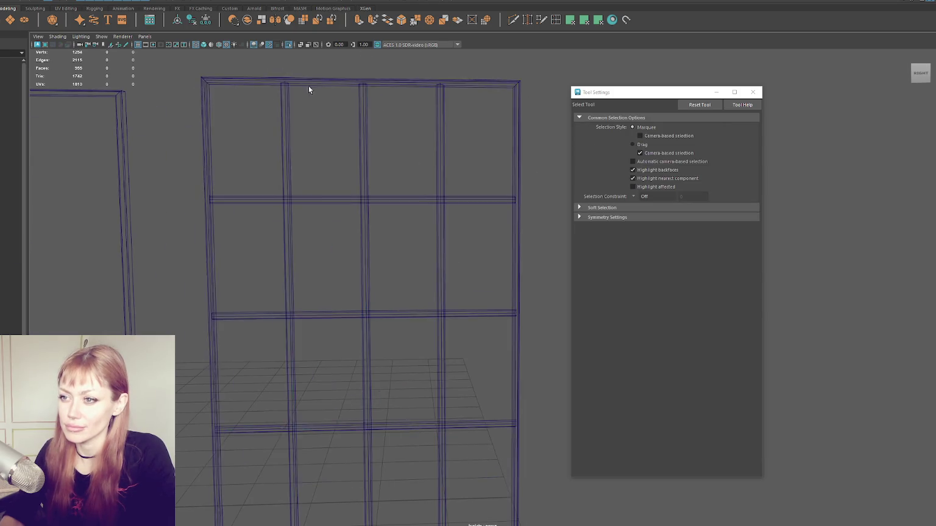
left_click_drag(307, 85, 304, 138, "alt")
left_click(285, 200)
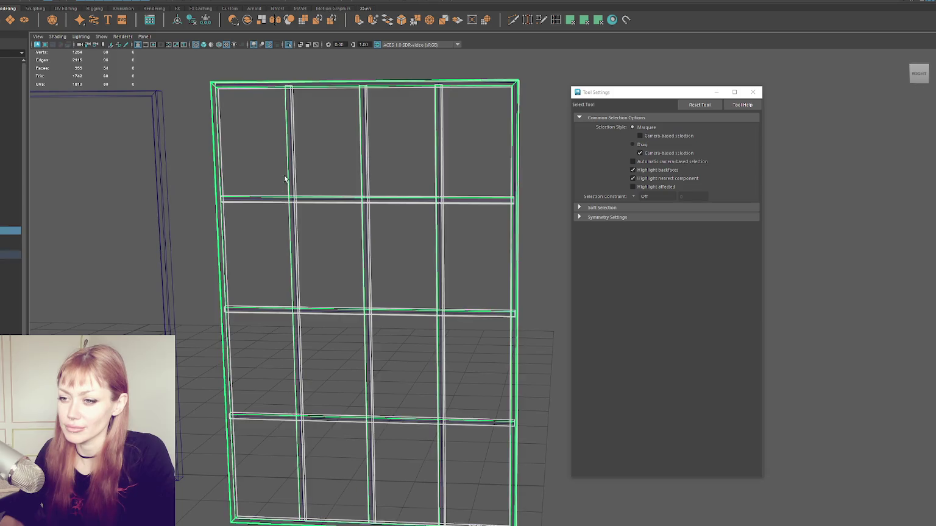
left_click(300, 148)
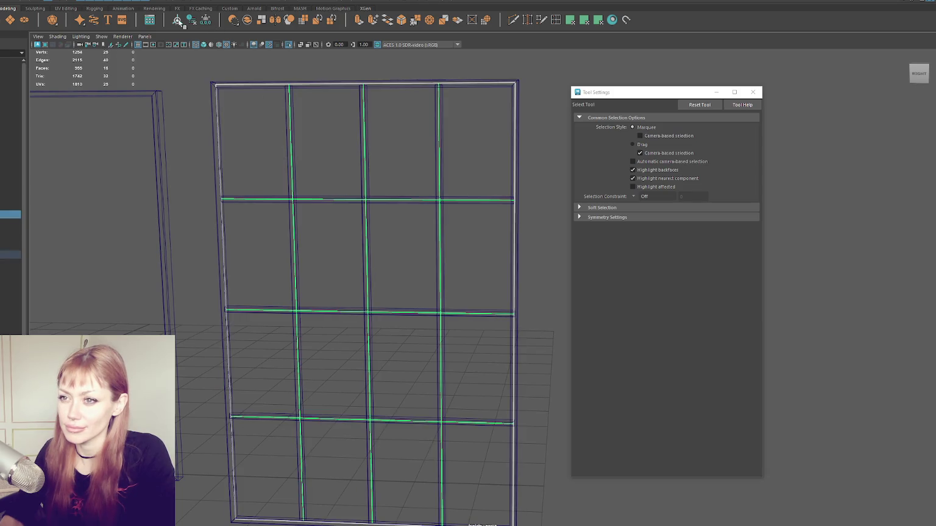
left_click_drag(304, 109, 286, 107, "alt")
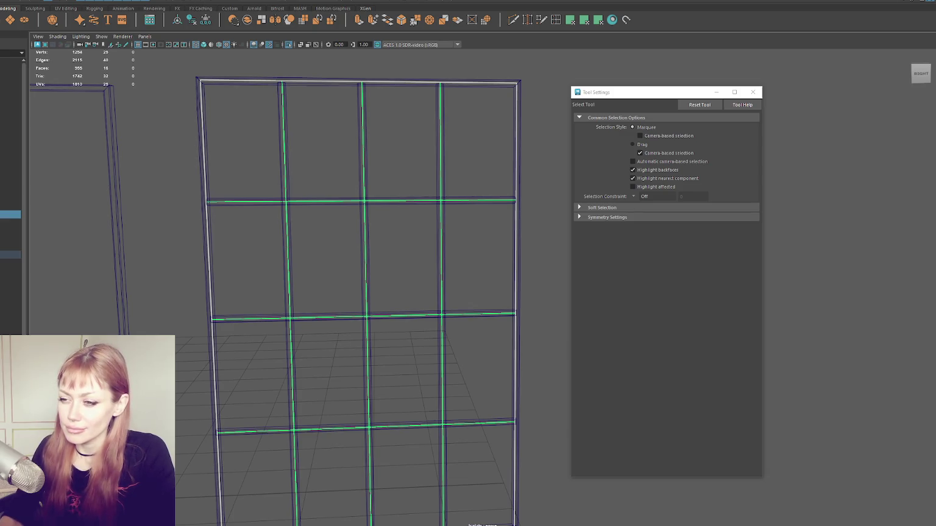
left_click(179, 26)
left_click(212, 132)
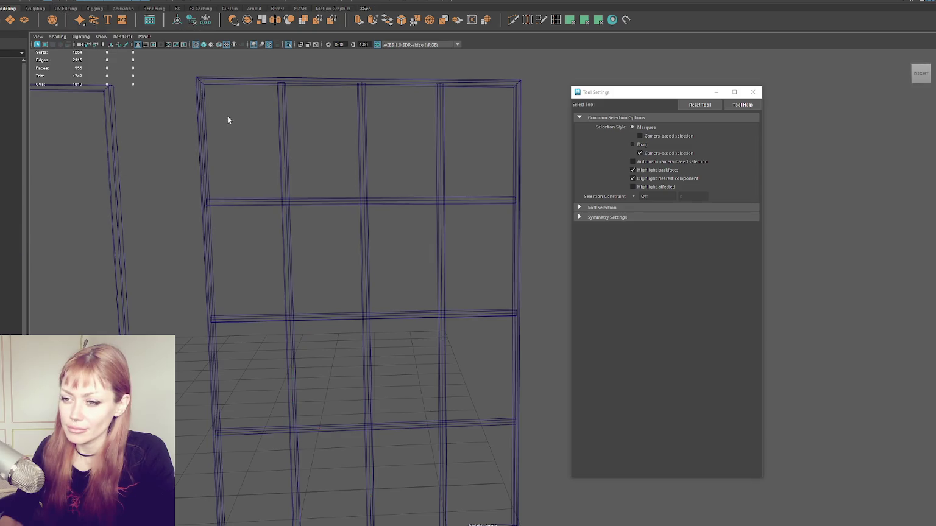
left_click(203, 122)
right_click(171, 125)
key("5")
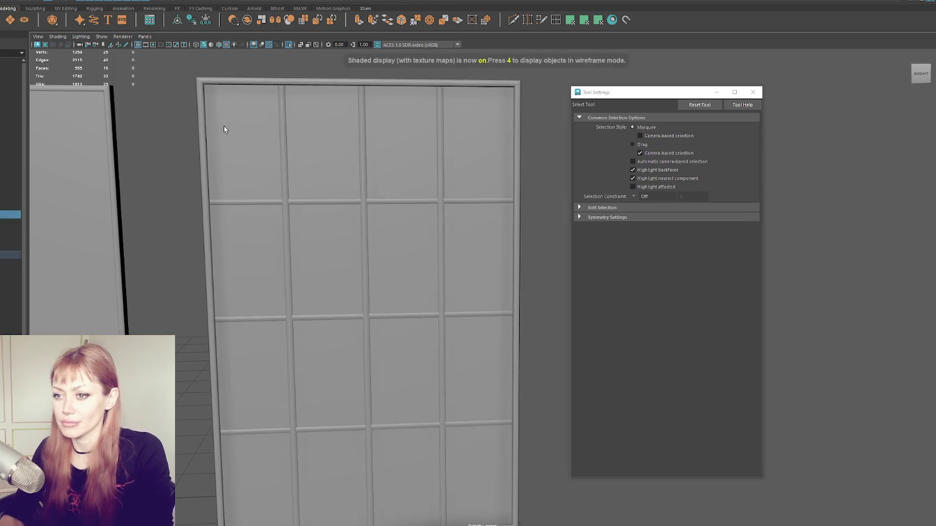
key("4")
left_click(241, 137)
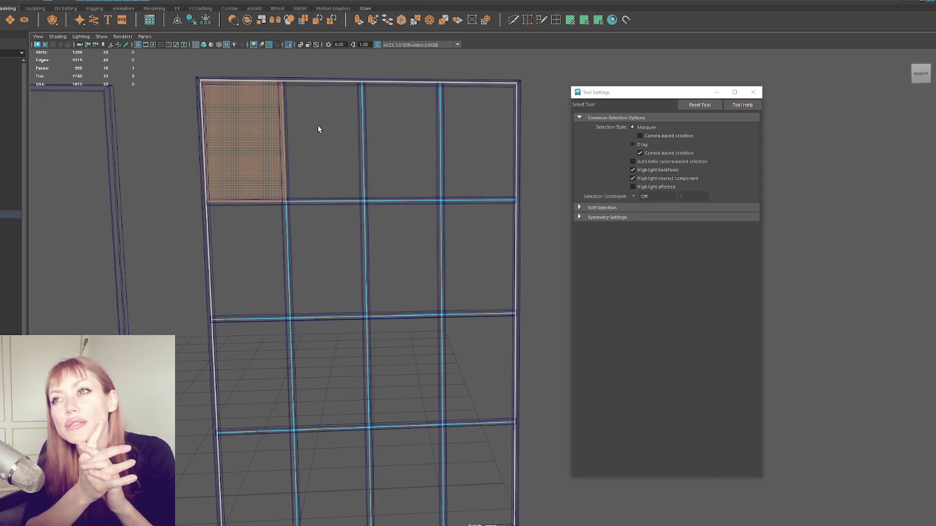
Assign a new Blinn material to the top-left pane and name it pane1
right_click_drag(510, 59, 560, 288)
type("pc")
type("anel1")
key("Return")
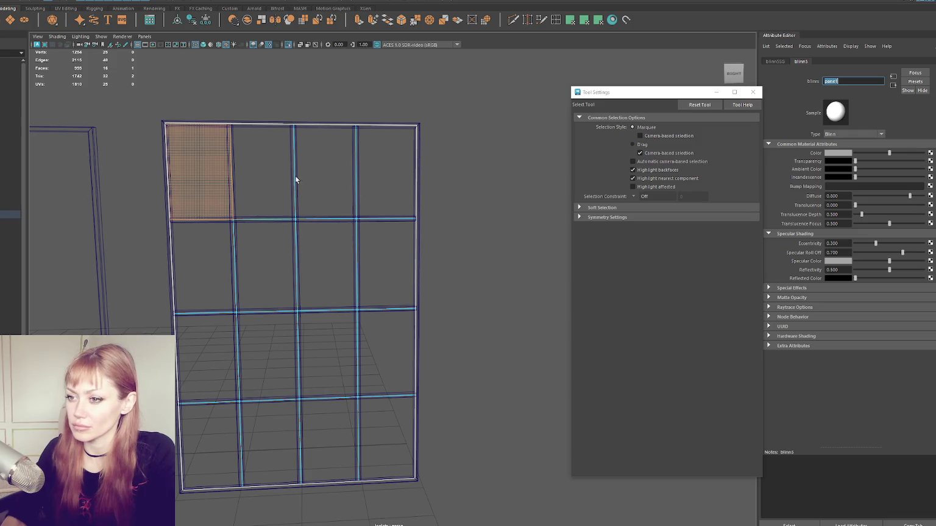
Give the second and third top-row panes new Blinn materials, naming the third one pane3
left_click(286, 181)
right_click(274, 165)
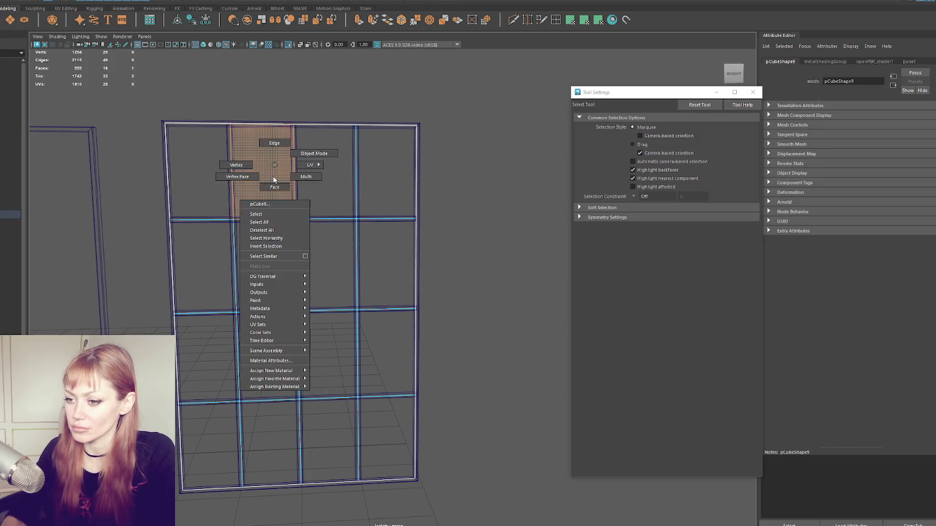
left_click(335, 390)
double_click(833, 82)
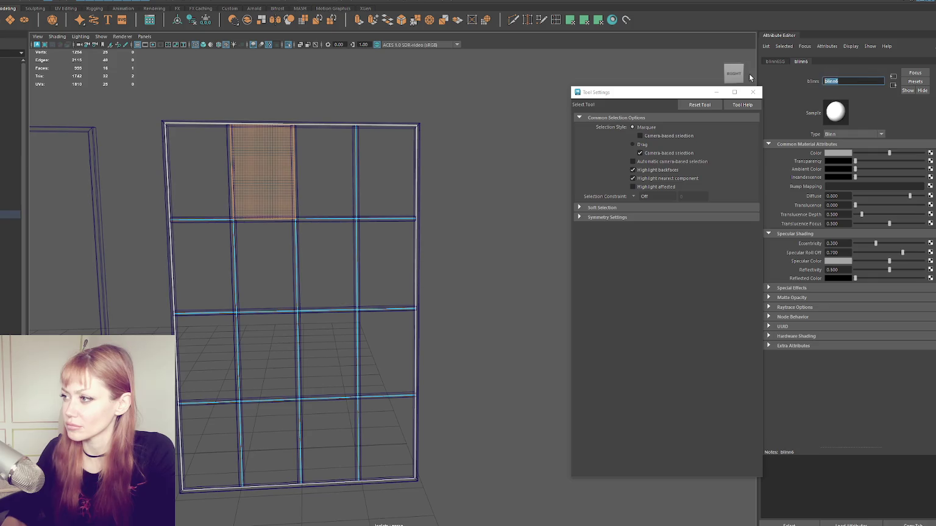
left_click(345, 161)
right_click(344, 160)
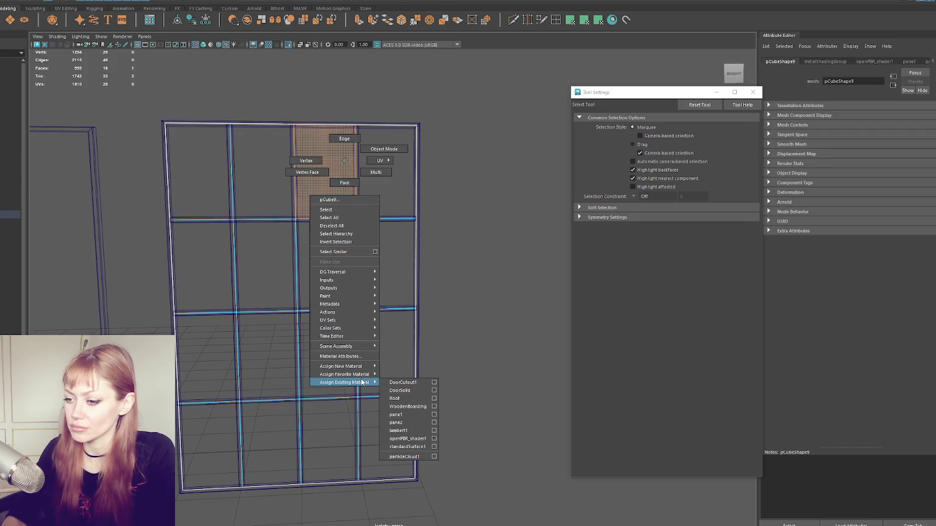
left_click(396, 398)
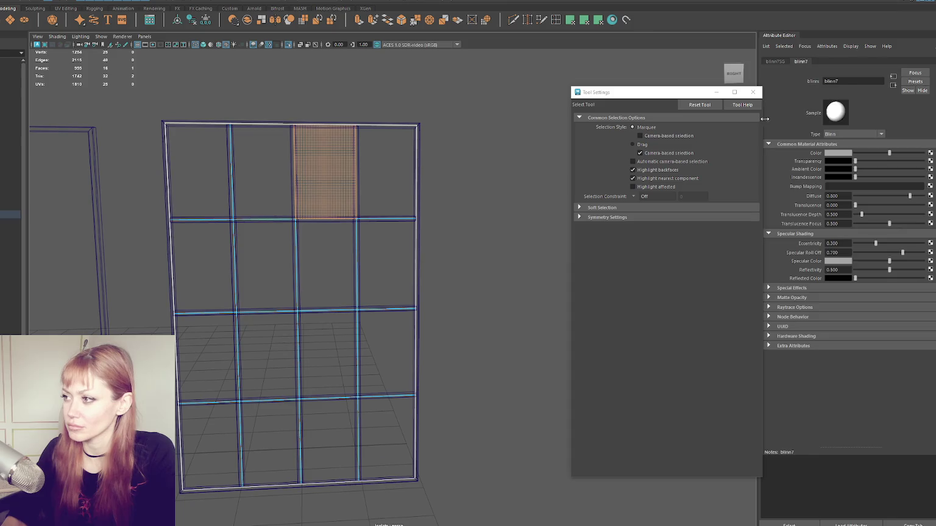
type("panel")
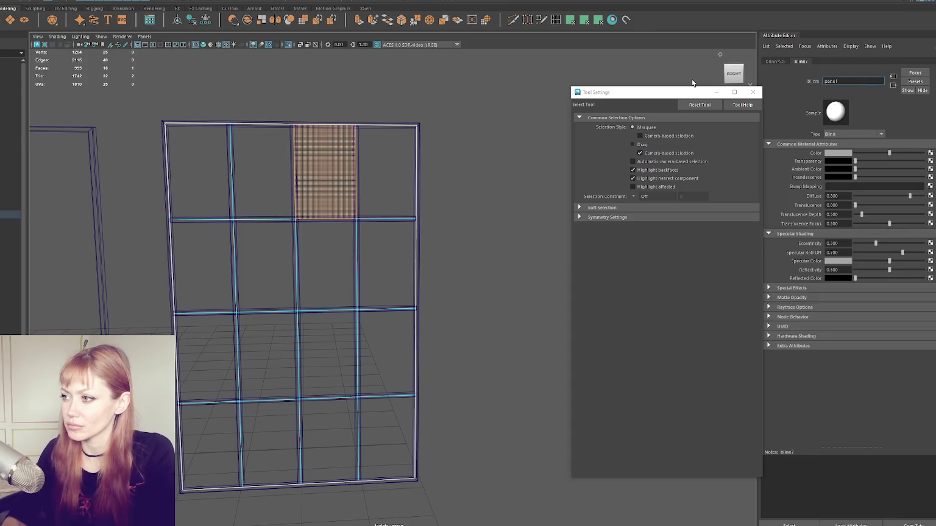
key("Return")
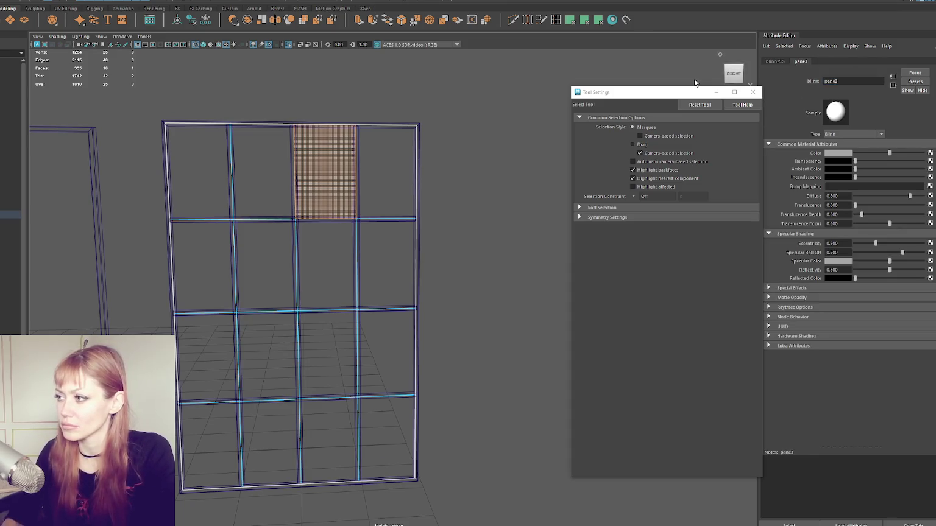
Check that the second top-row pane carries its pane2 material
left_click(266, 150)
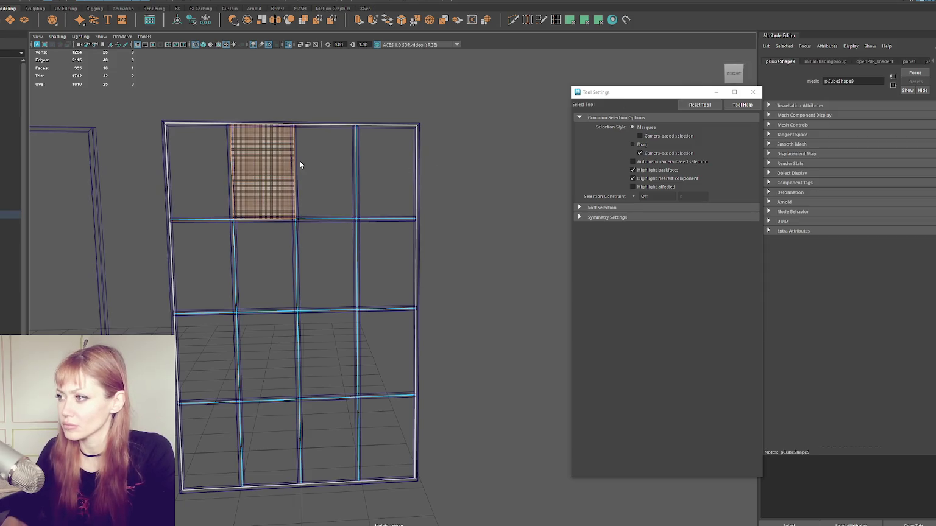
left_click(208, 156)
left_click(248, 162)
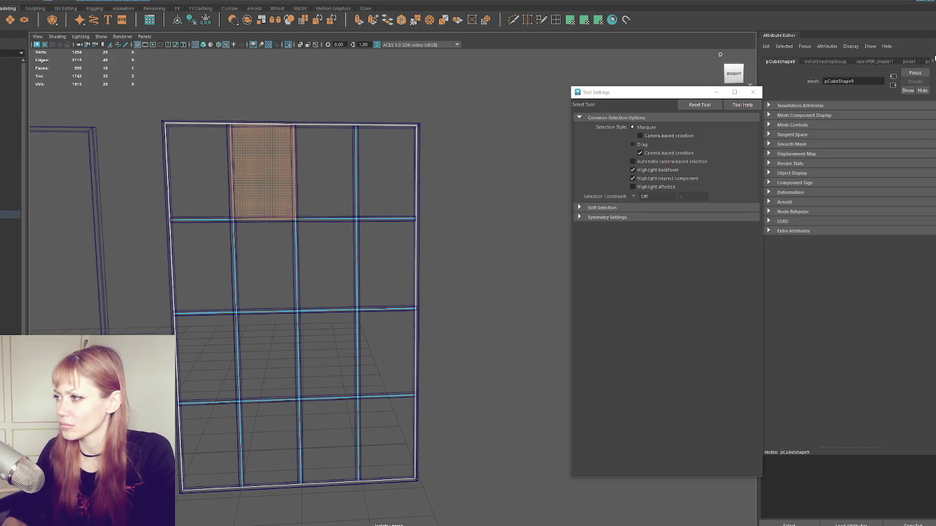
left_click(930, 62)
Assign the top-right pane a new Blinn material named pane4
left_click(386, 174)
right_click_drag(407, 156, 417, 376)
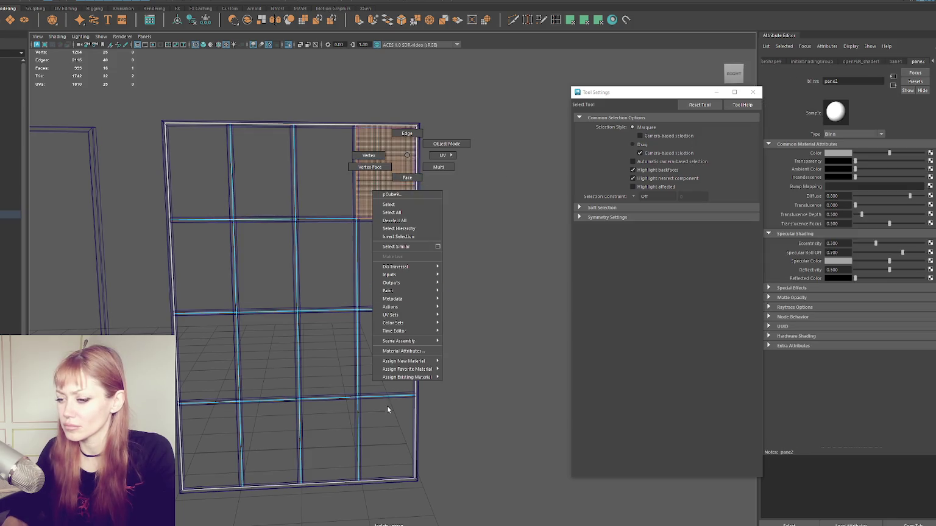
left_click(457, 385)
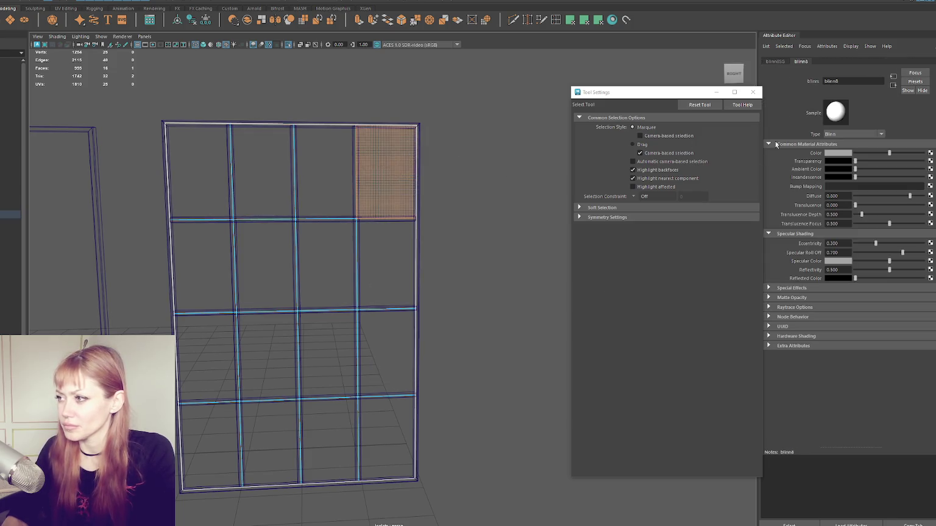
double_click(856, 81)
type("pane4")
key("Return")
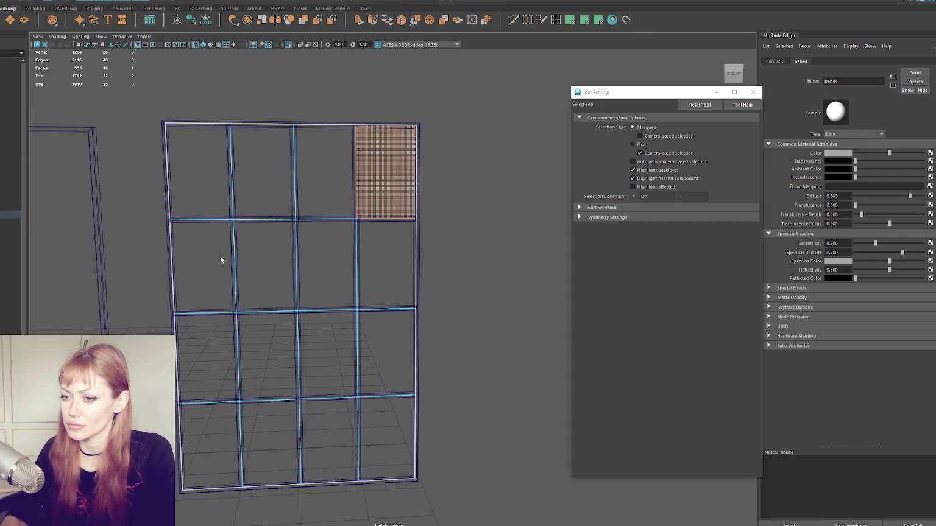
Assign the second-row left pane a new Blinn material named pane6
left_click(220, 259)
right_click_drag(492, 186, 525, 411)
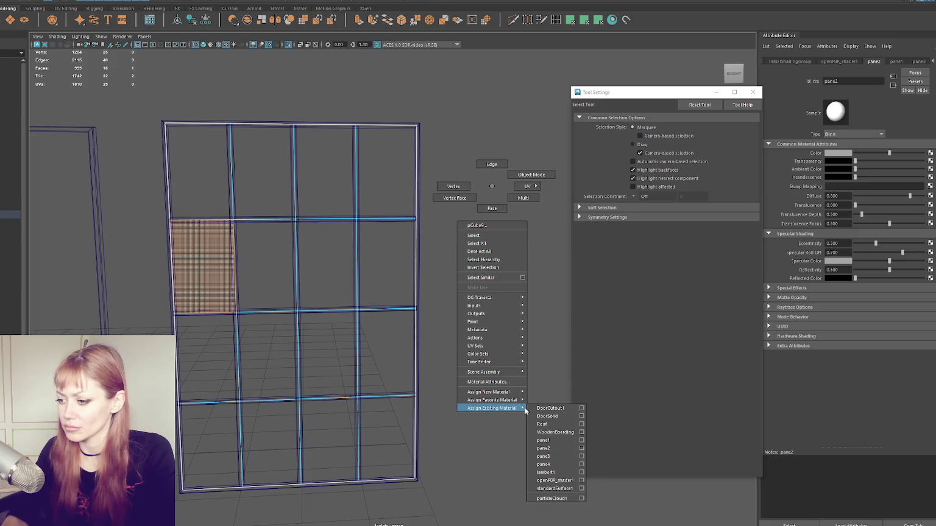
left_click(551, 416)
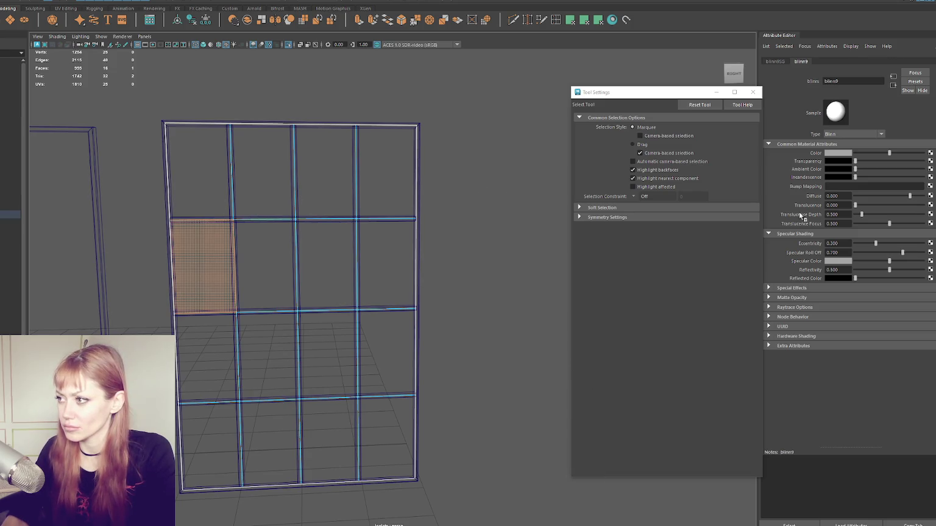
double_click(860, 80)
type("pane")
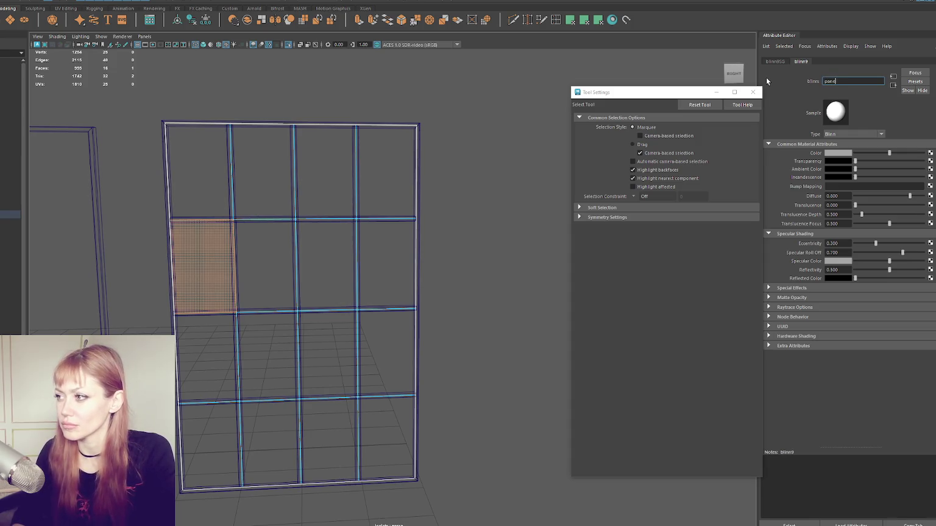
type("6")
key("Return")
Give the second-row second pane its own Blinn named pane7
key("Right")
mouse_move(433, 197)
right_mouse_down()
mouse_move(496, 420)
mouse_move(441, 416)
mouse_move(487, 427)
right_mouse_up()
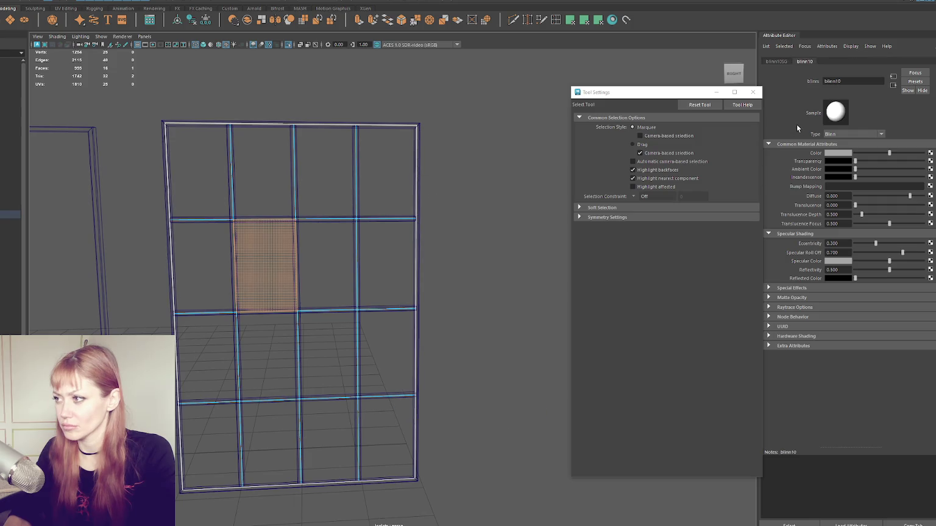
double_click(863, 81)
type("pane7")
key("Return")
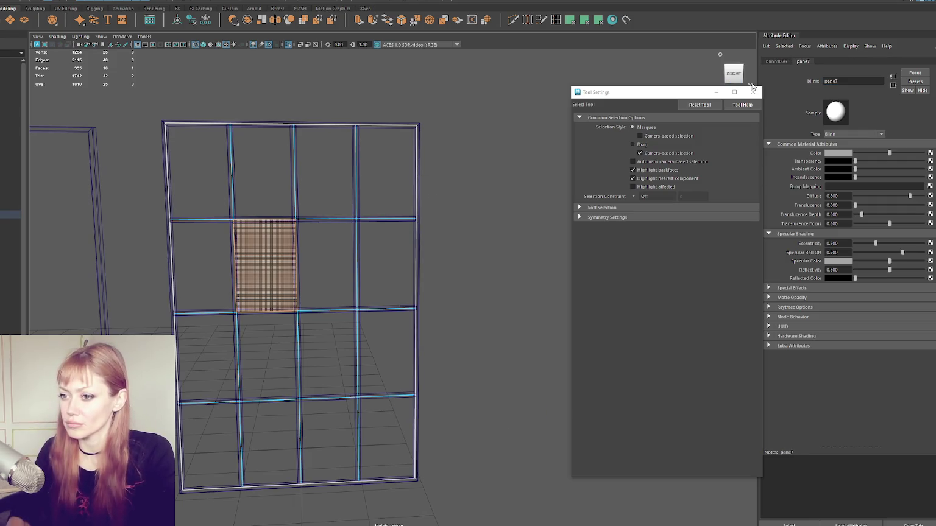
Assign the next pane a new Blinn, correcting the mistyped name to pane8
left_click(329, 268)
mouse_move(493, 162)
right_mouse_down()
mouse_move(518, 387)
mouse_move(565, 459)
right_mouse_up()
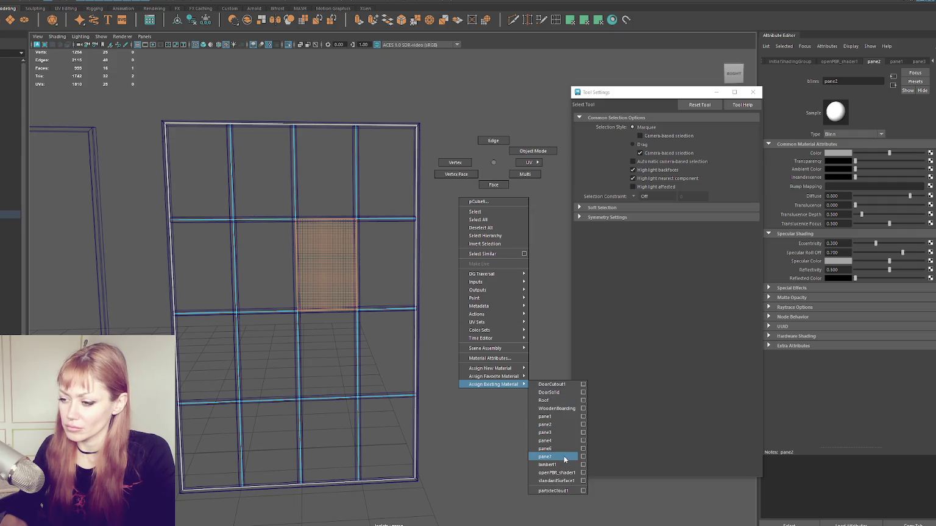
right_click_drag(565, 459, 558, 393)
double_click(853, 81)
type("pane87")
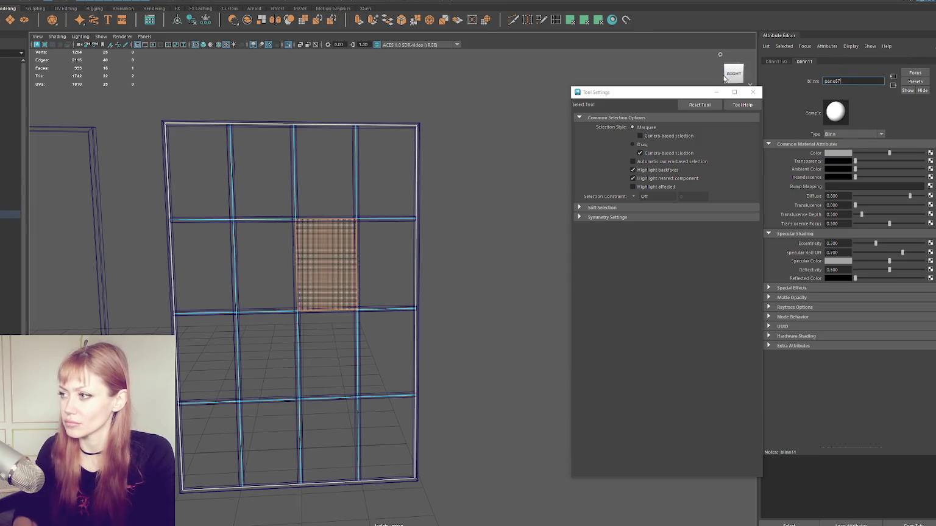
key("Escape")
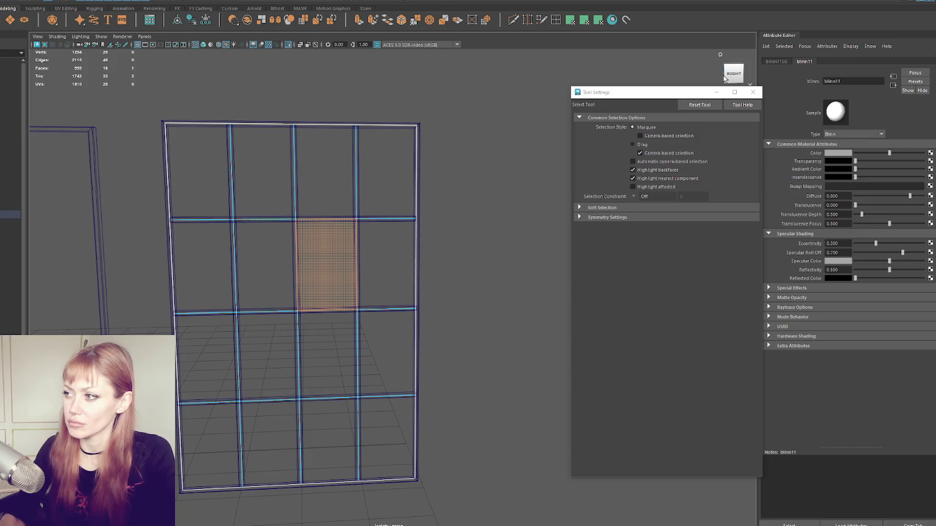
left_click(853, 81)
type("pane8")
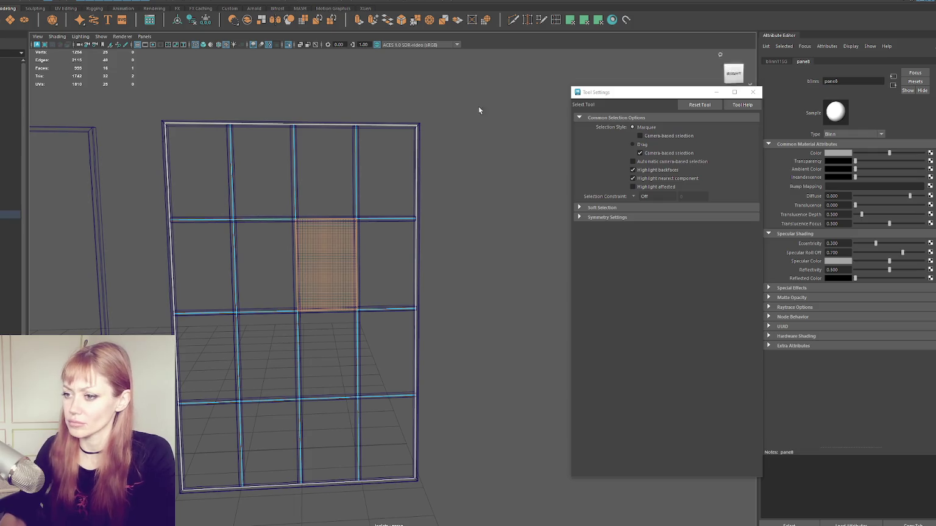
Assign the right-column pane a new Blinn material named pan9
left_click(368, 254)
right_click(464, 176)
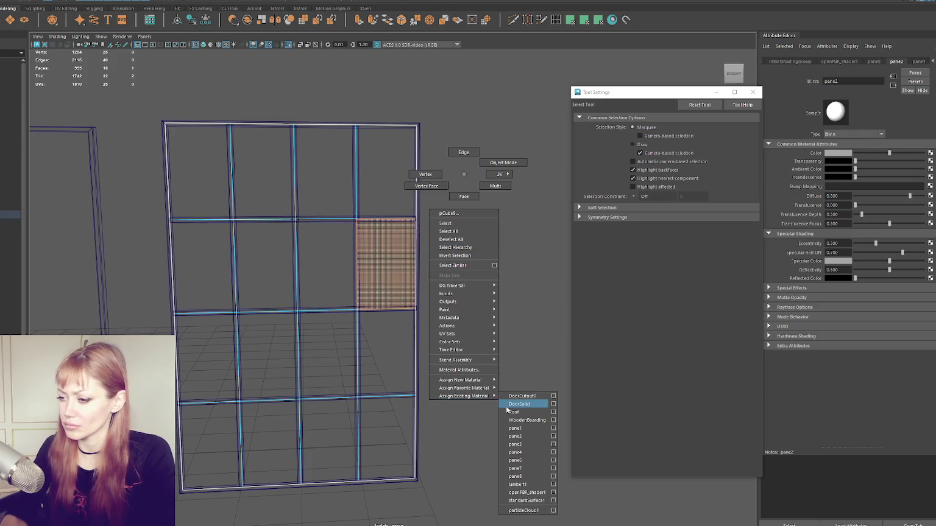
left_click(530, 400)
double_click(852, 80)
type("pan9")
key("Return")
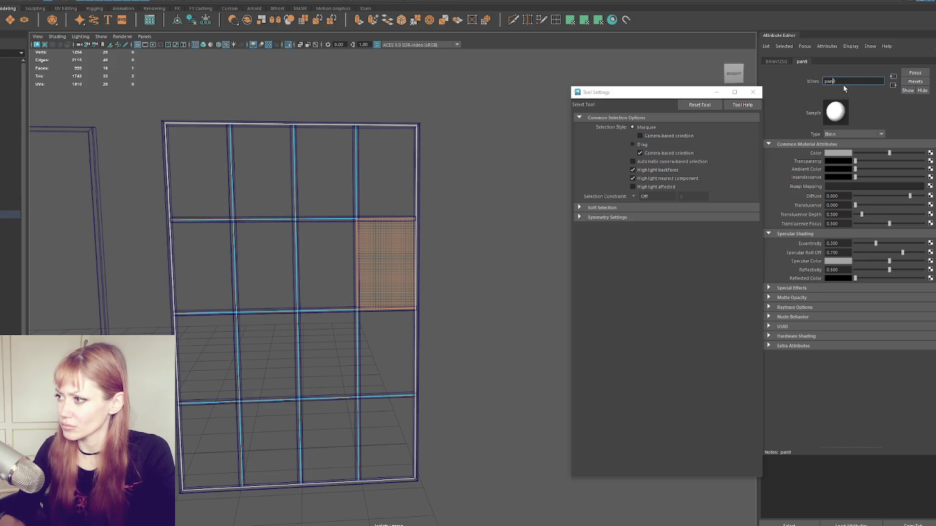
Assign the third-row first pane a new Blinn material and rename it
left_click(290, 265)
left_click(206, 359)
right_click_drag(415, 202, 433, 417)
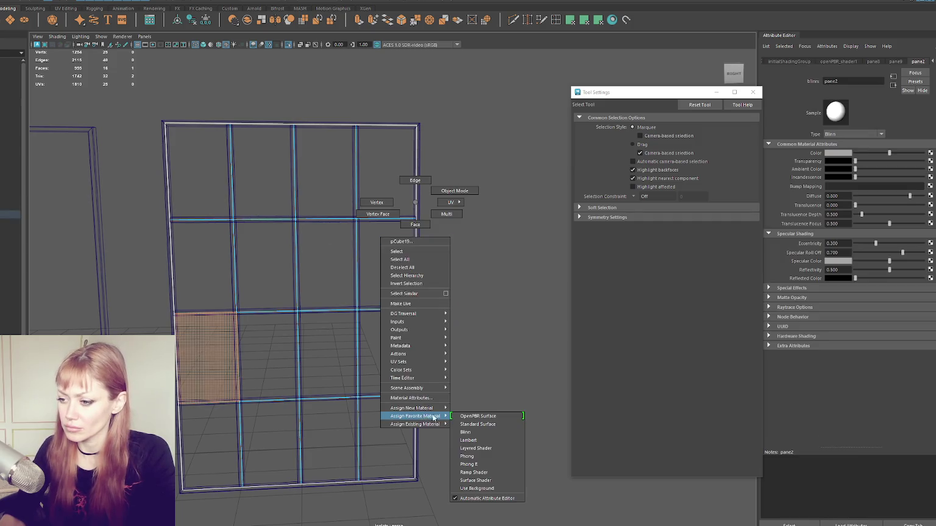
left_click(465, 432)
double_click(850, 82)
type("pan")
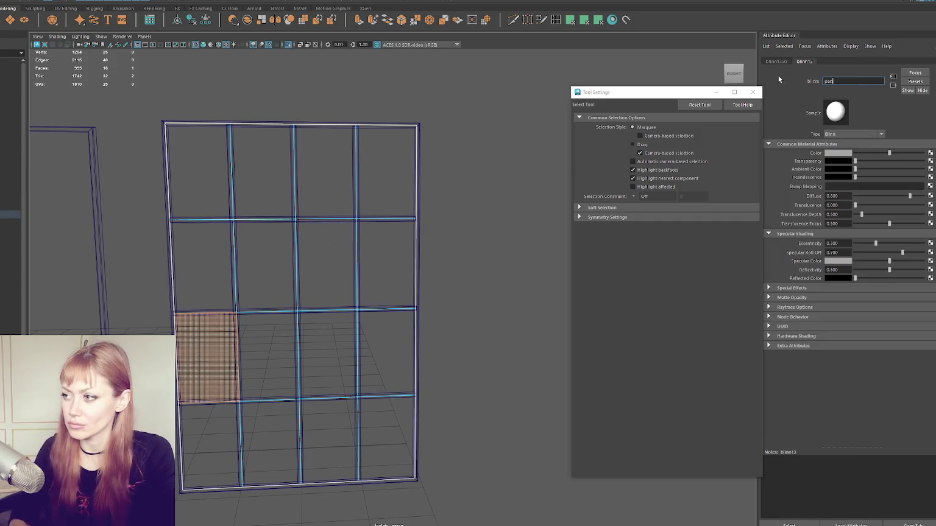
type("e2")
key("Return")
Assign the third-row second pane a new Blinn material named pane10
left_click(268, 357)
right_click_drag(449, 238, 466, 468)
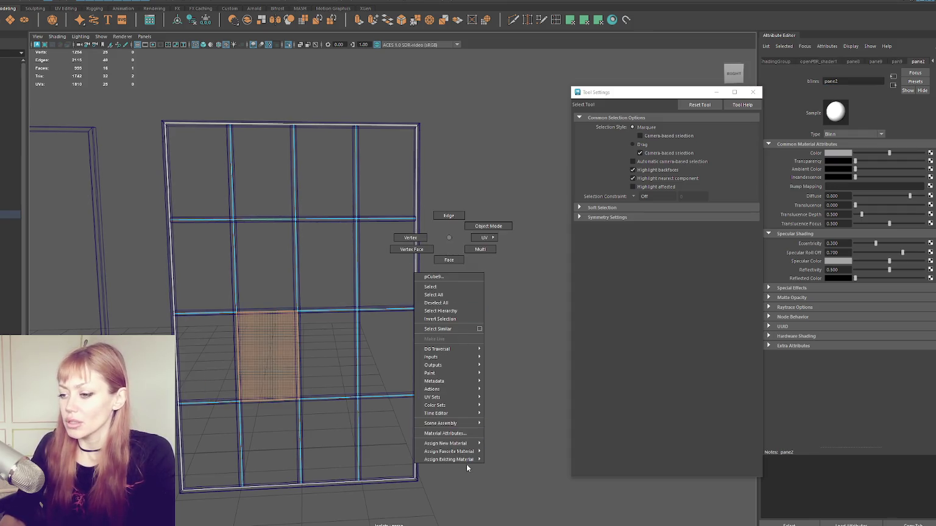
left_click(512, 460)
type("pane1")
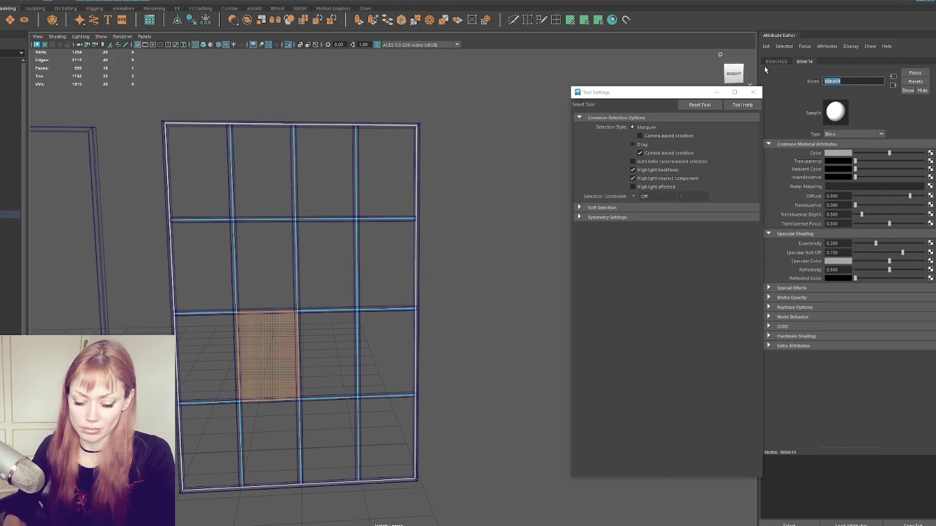
type("0")
key("Return")
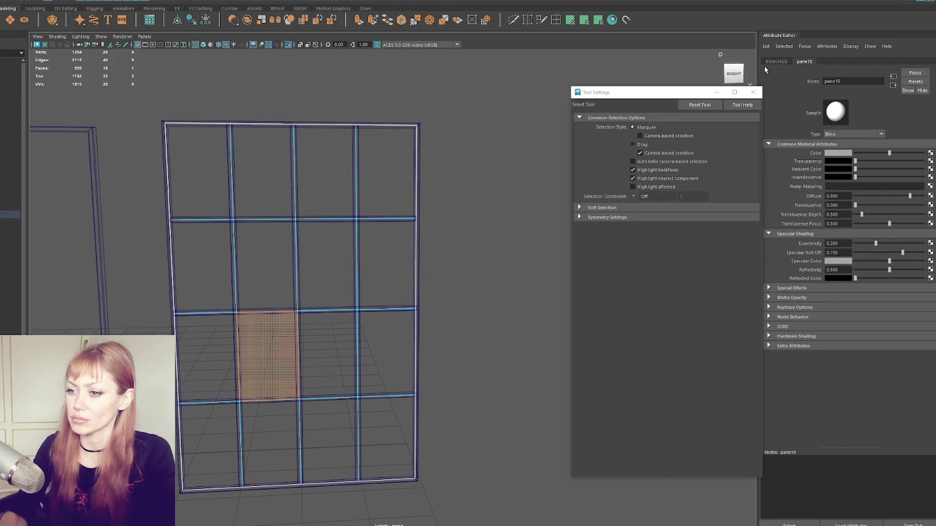
Assign the next pane to the right a Blinn material named pane11
left_click(338, 341)
mouse_move(478, 202)
right_mouse_down()
mouse_move(504, 426)
mouse_move(539, 432)
right_mouse_up()
double_click(853, 81)
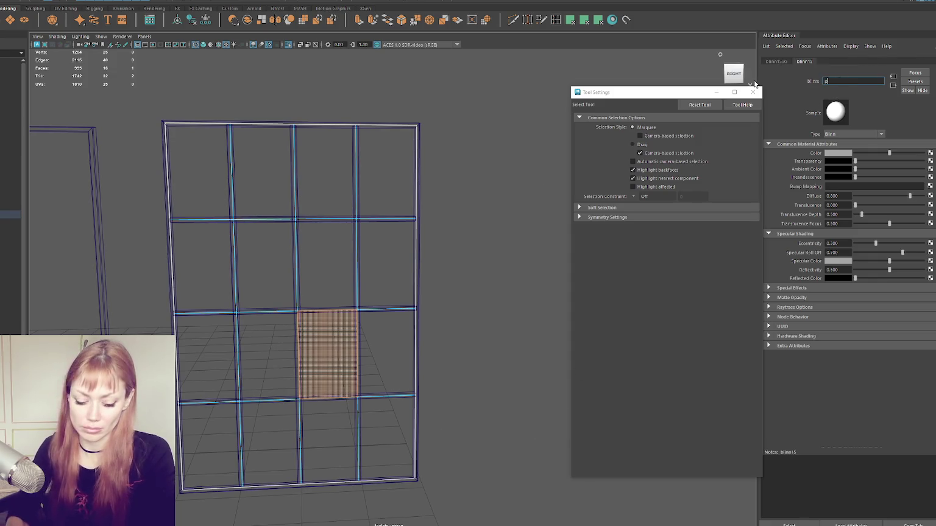
type("pane11")
key("Return")
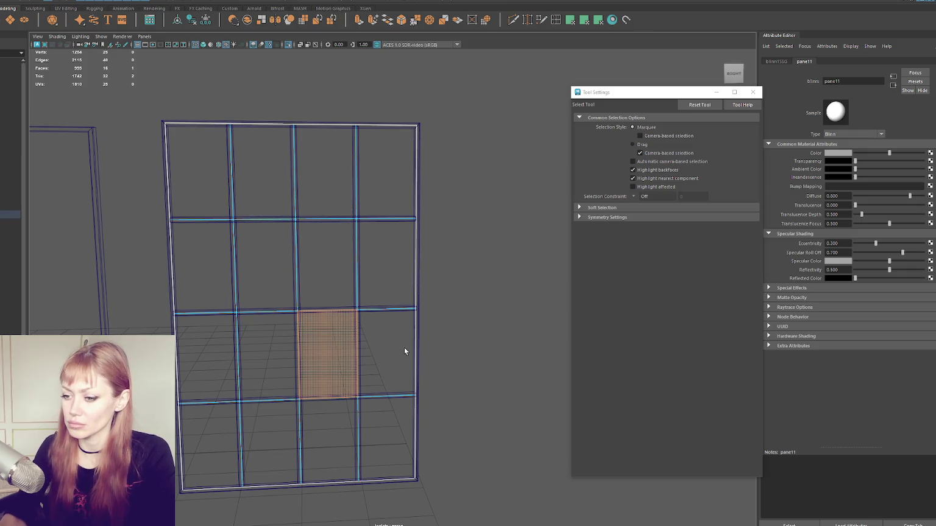
Assign the following pane a new Blinn material named pane12
right_click(474, 237)
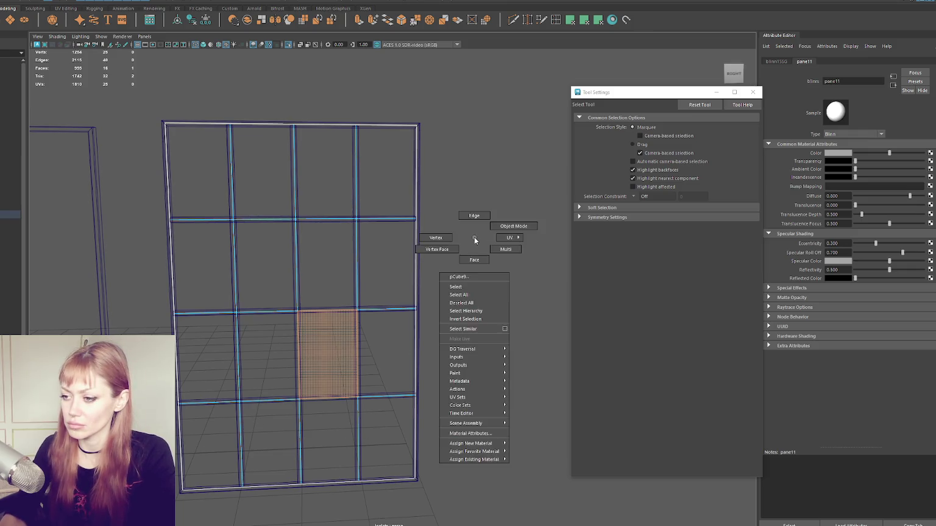
key("Right")
right_click_drag(477, 230, 489, 456)
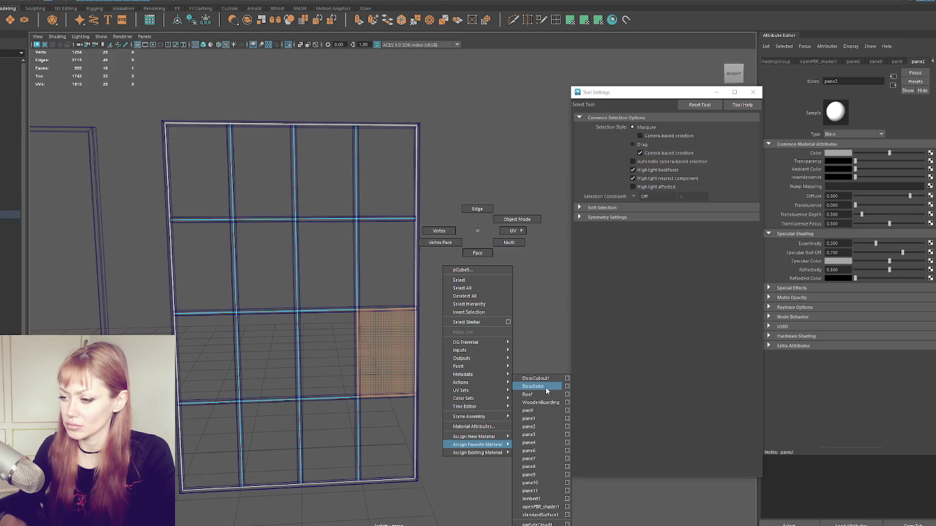
mouse_move(474, 451)
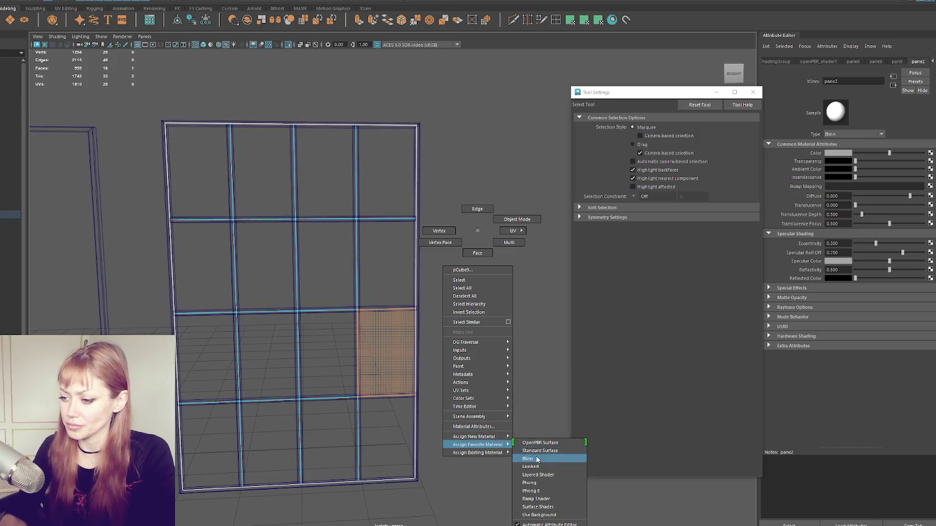
left_click(527, 458)
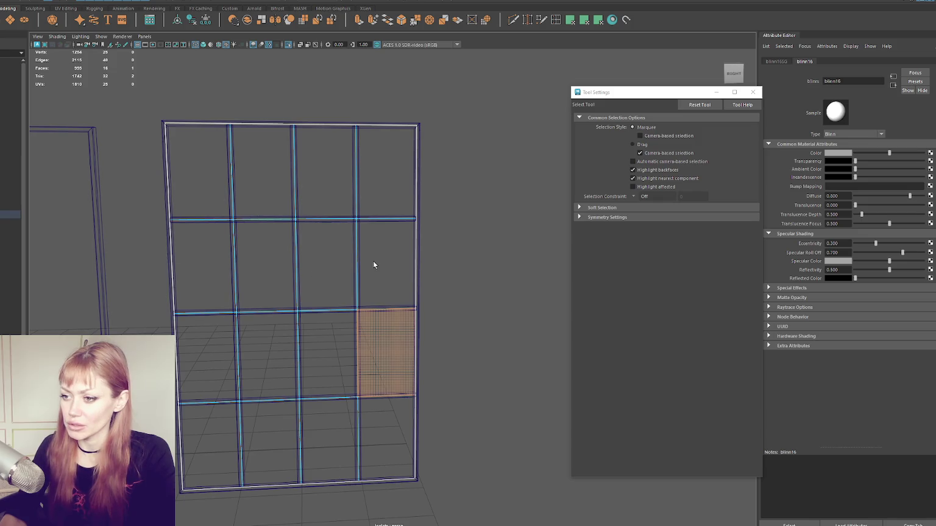
double_click(853, 81)
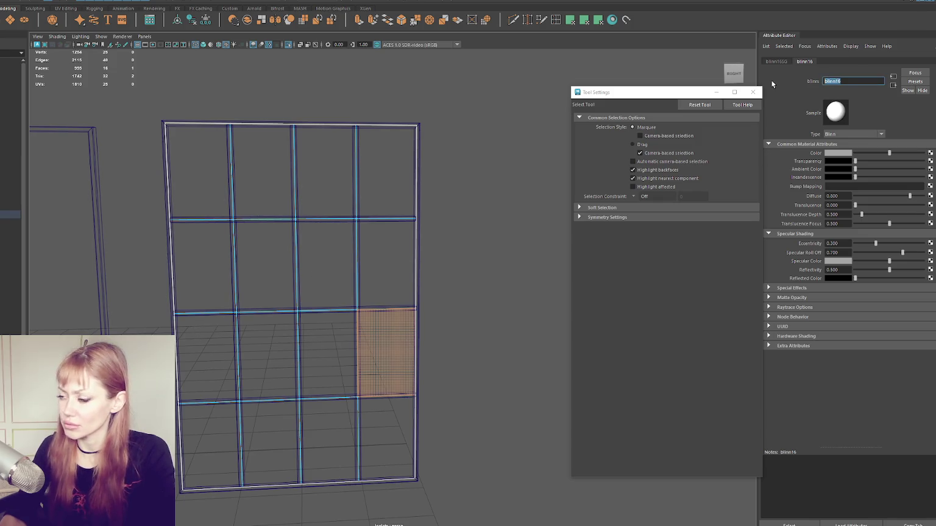
type("pane2")
key("Return")
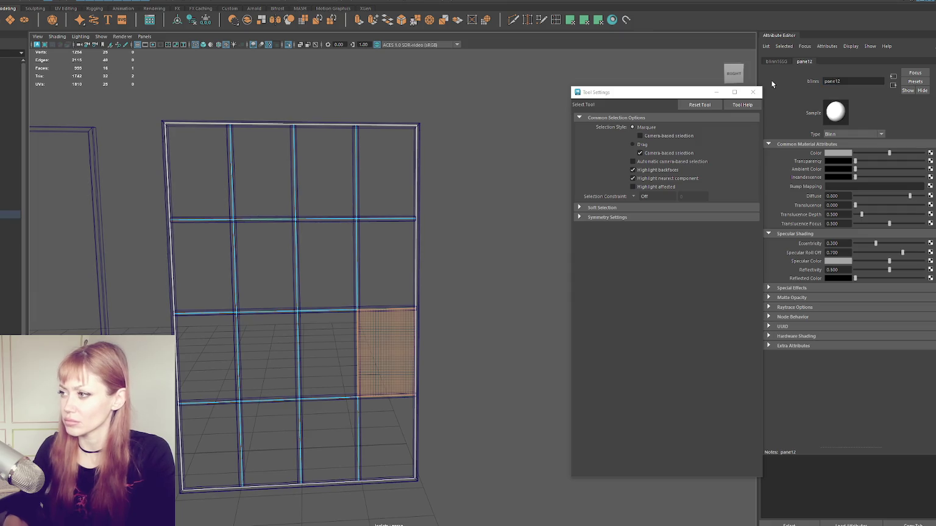
Assign the bottom-left pane a new Blinn material and rename it
right_click(481, 247)
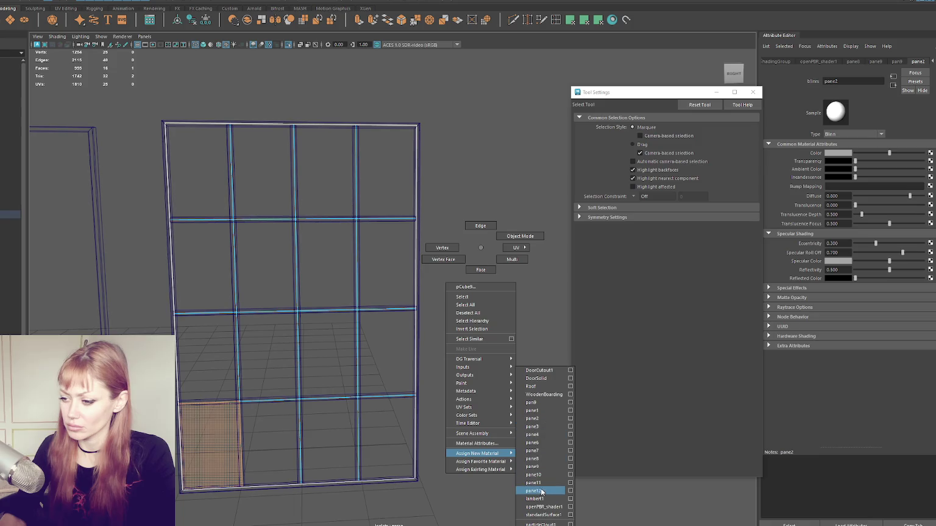
mouse_move(479, 461)
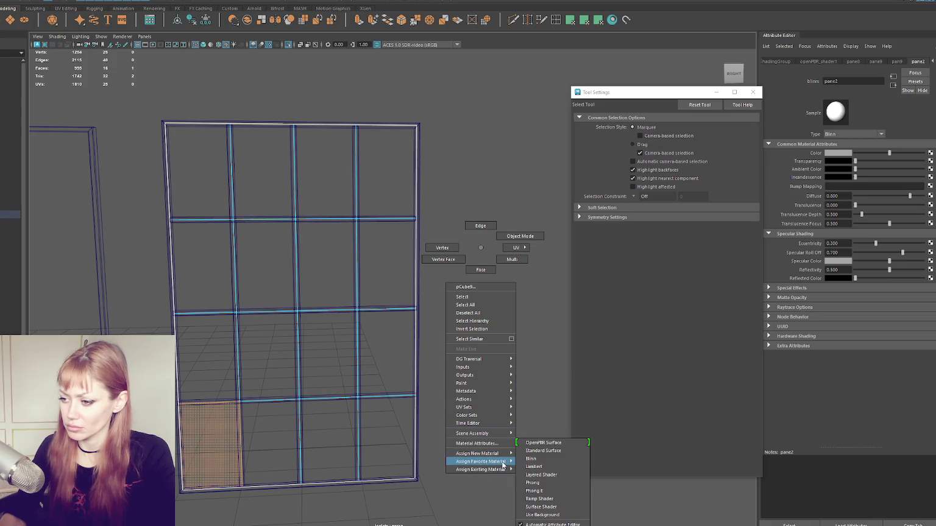
left_click(531, 458)
double_click(861, 79)
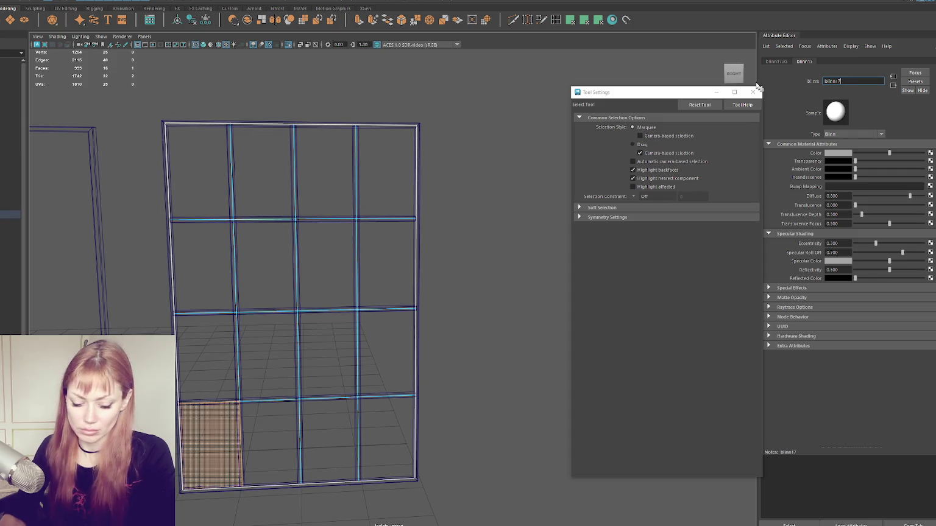
type("pane3")
key("Return")
Assign the next bottom-row pane a new Blinn material named pan14
key("Right")
right_click_drag(494, 239, 520, 403)
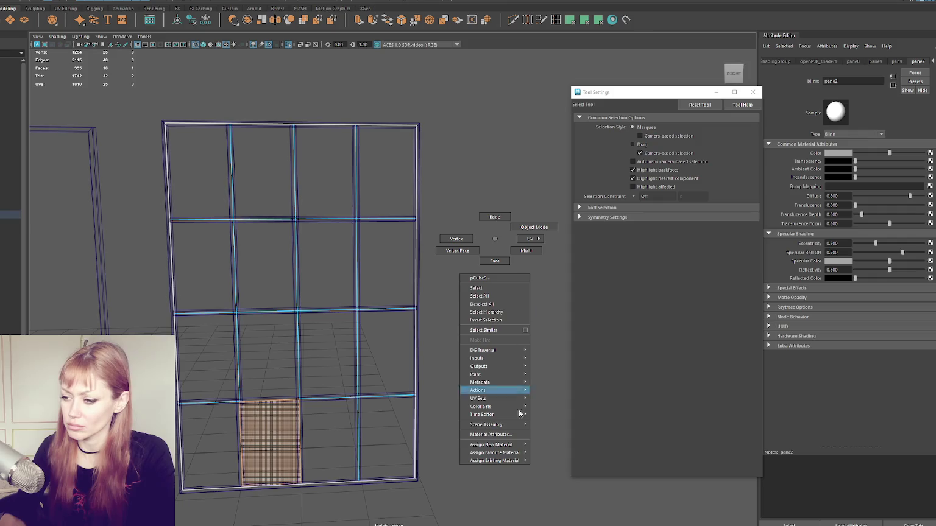
mouse_move(494, 452)
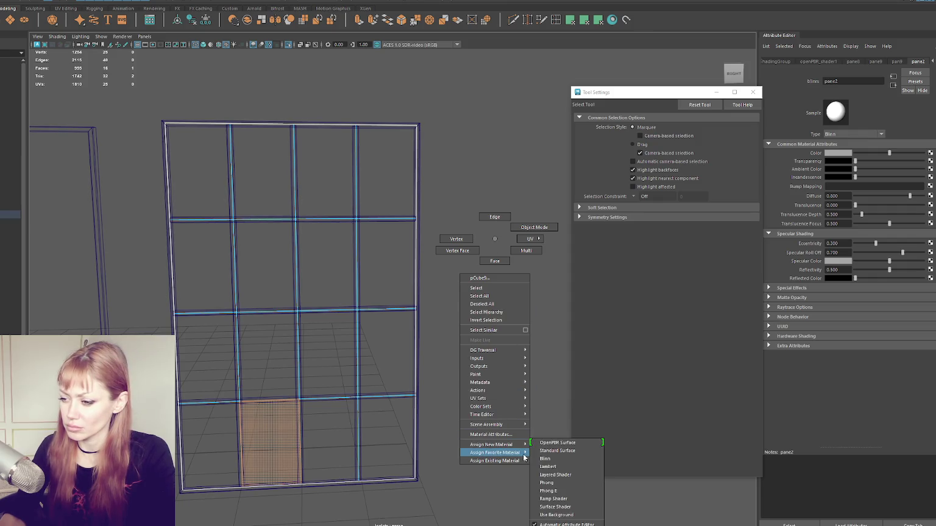
left_click(544, 458)
type("pan14")
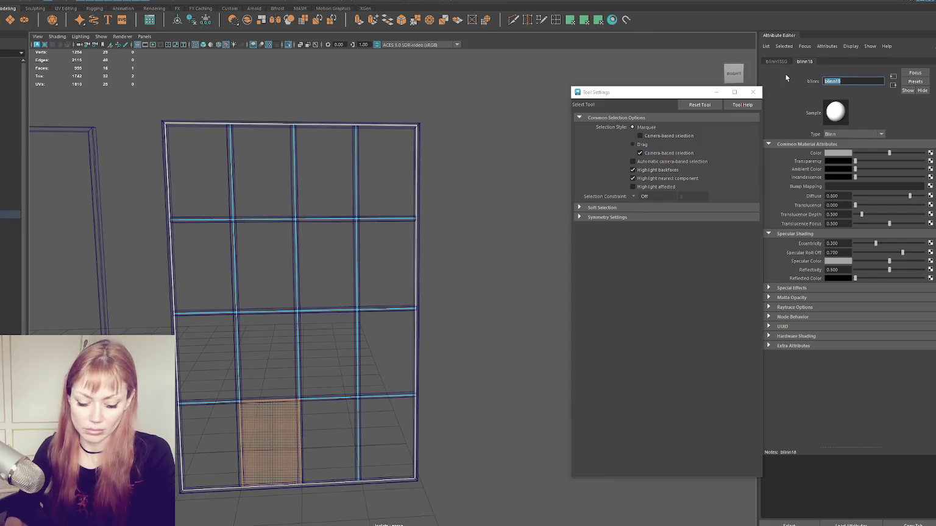
key("Return")
Assign the next bottom-row pane a new Blinn material named pane15
left_click(330, 426)
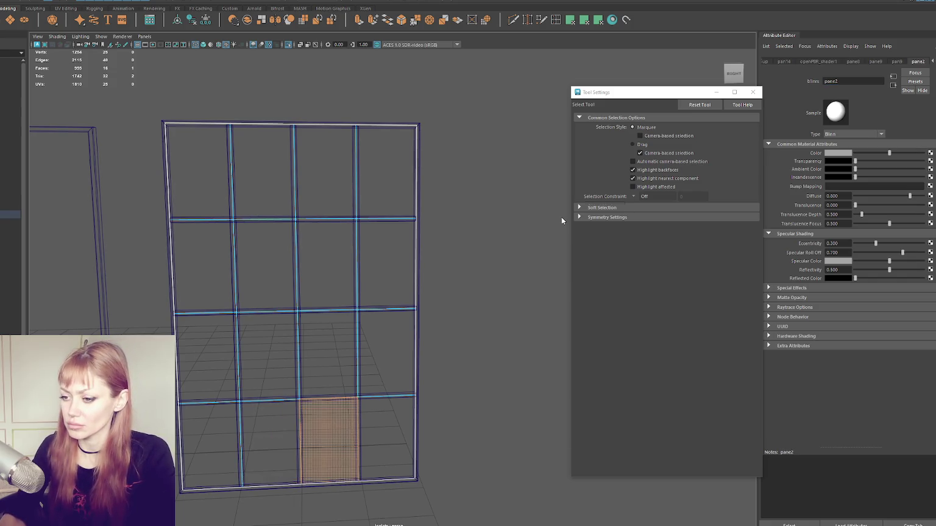
right_click(561, 218)
left_click(611, 447)
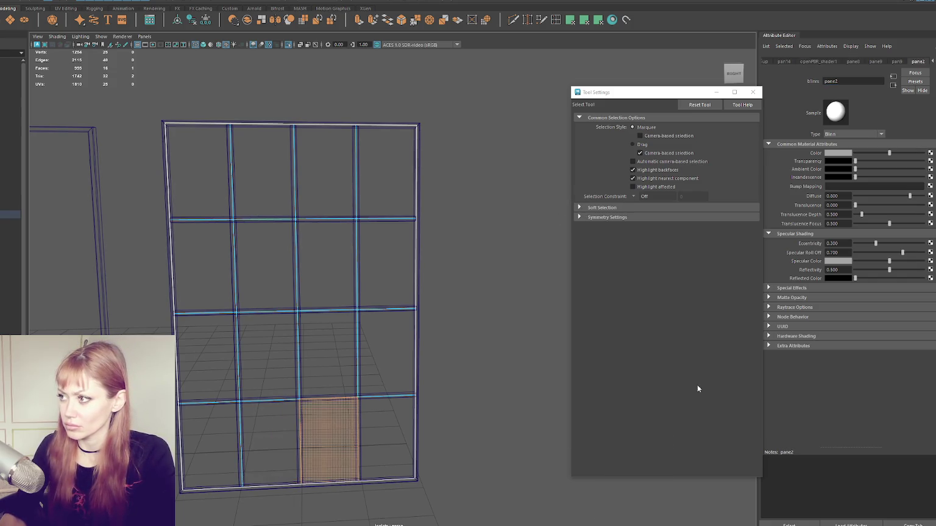
double_click(853, 81)
type("pane15")
key("Return")
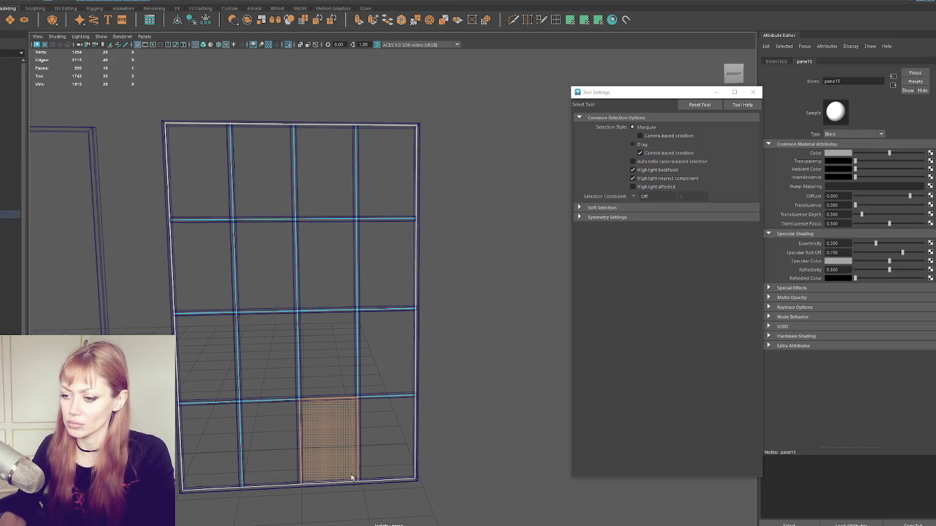
Give the bottom-right pane a Blinn named pane16, then return to object mode
left_click(388, 439)
right_click(478, 274)
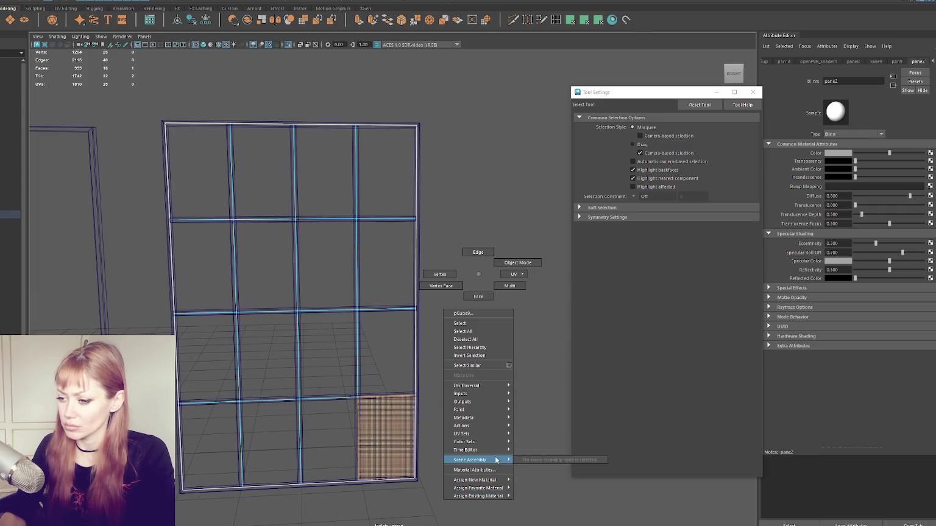
mouse_move(478, 487)
left_click(528, 459)
double_click(850, 81)
type("pane1")
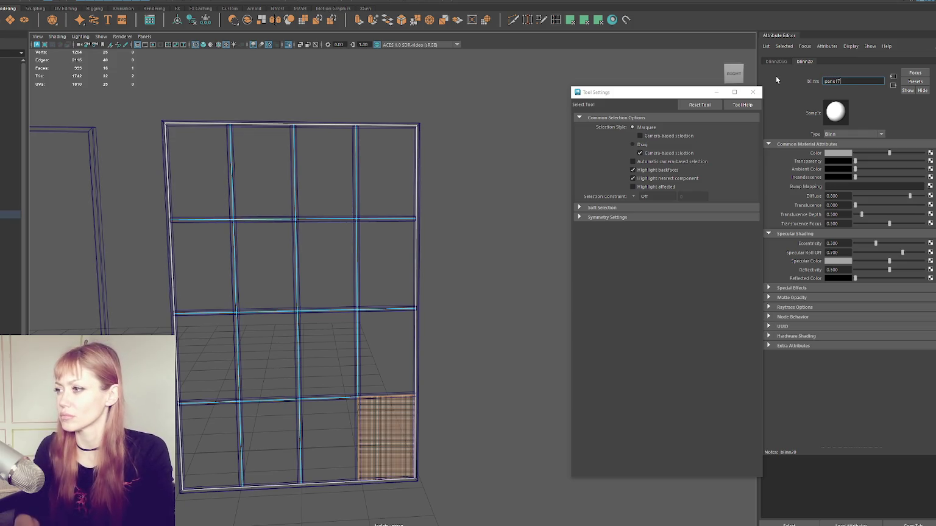
type("6")
key("Return")
key("F8")
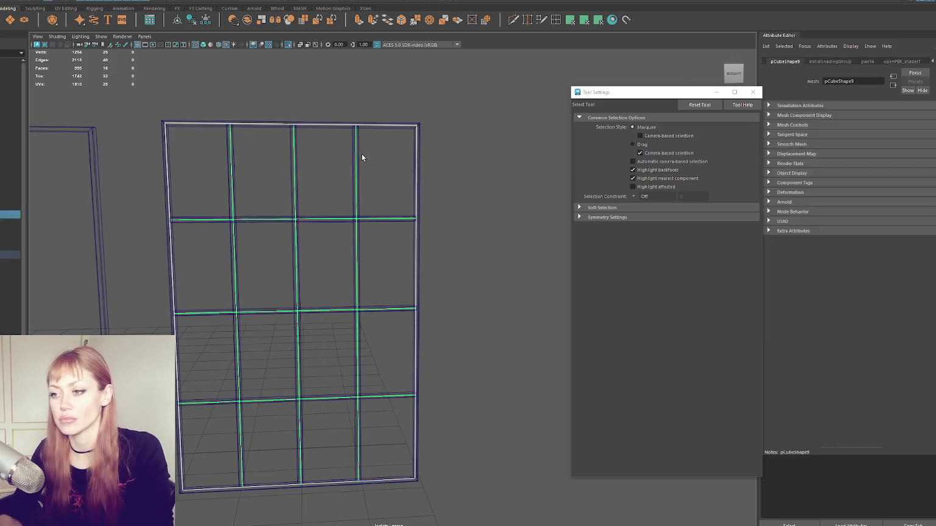
Select the window's inner pane grid and open the UV Editor in UV mode
left_click(355, 177)
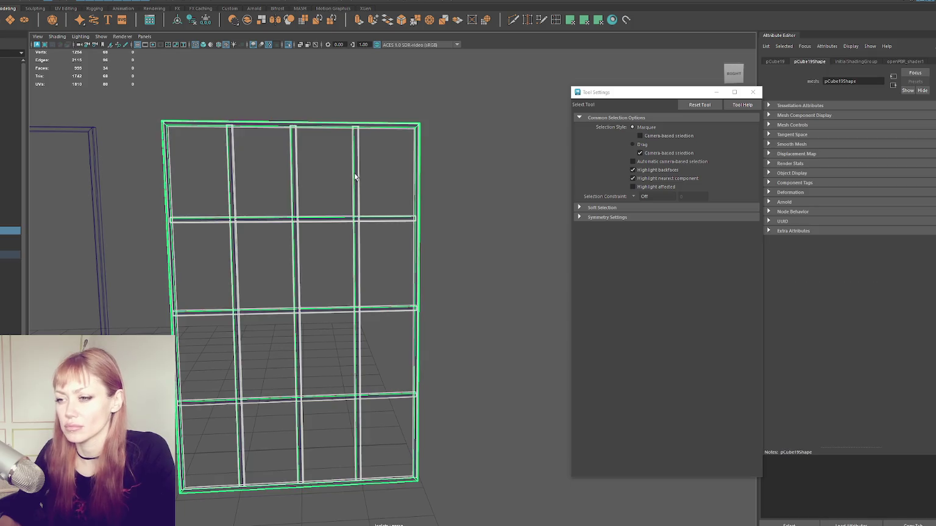
left_click(231, 186)
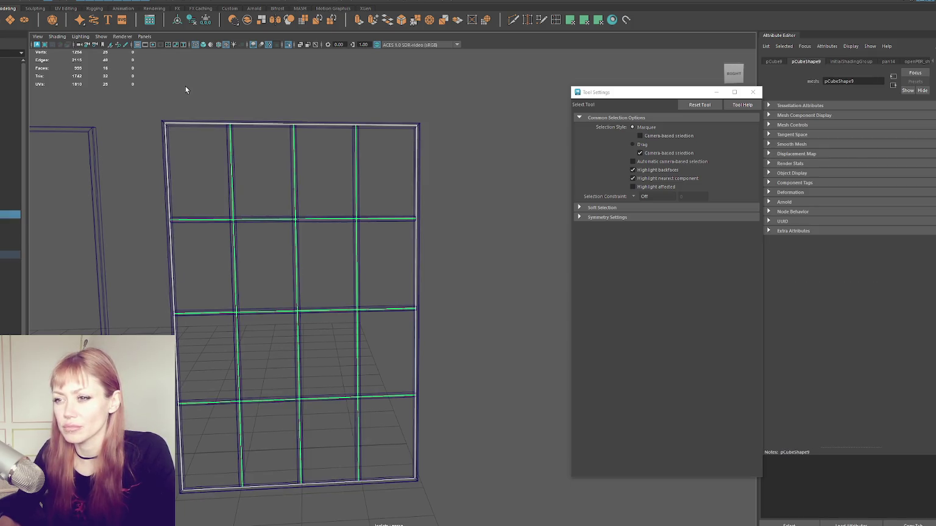
left_click_drag(369, 198, 398, 165, "alt")
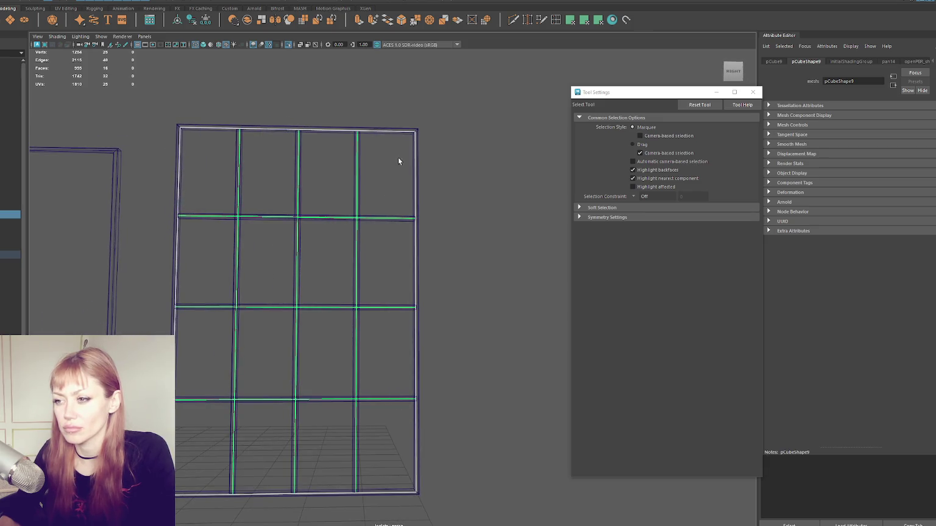
left_click(228, 0)
left_click(250, 5)
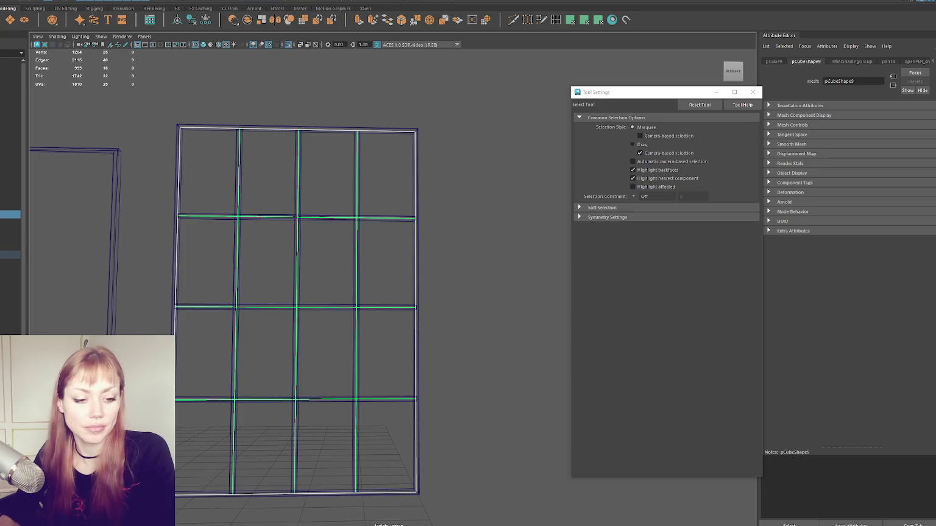
left_click_drag(724, 88, 645, 91)
left_click_drag(551, 262, 445, 378)
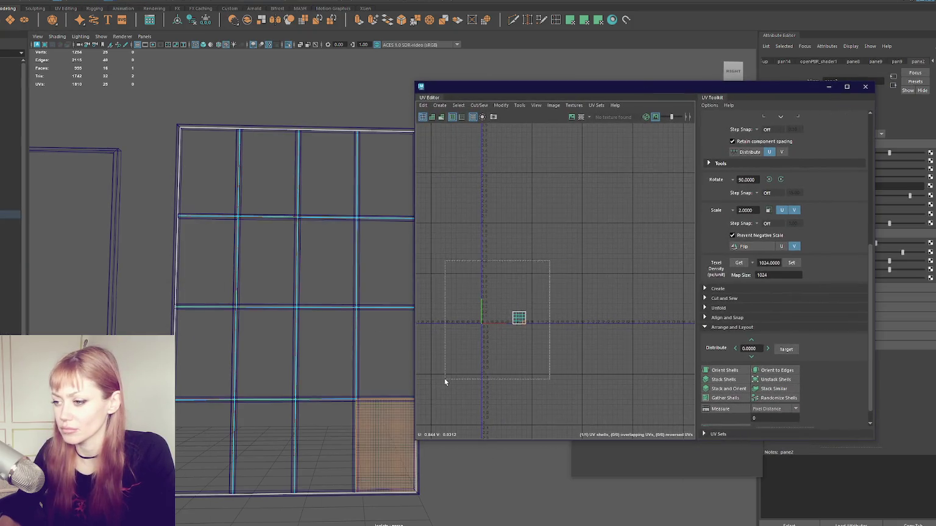
right_click(539, 210)
left_click(558, 206)
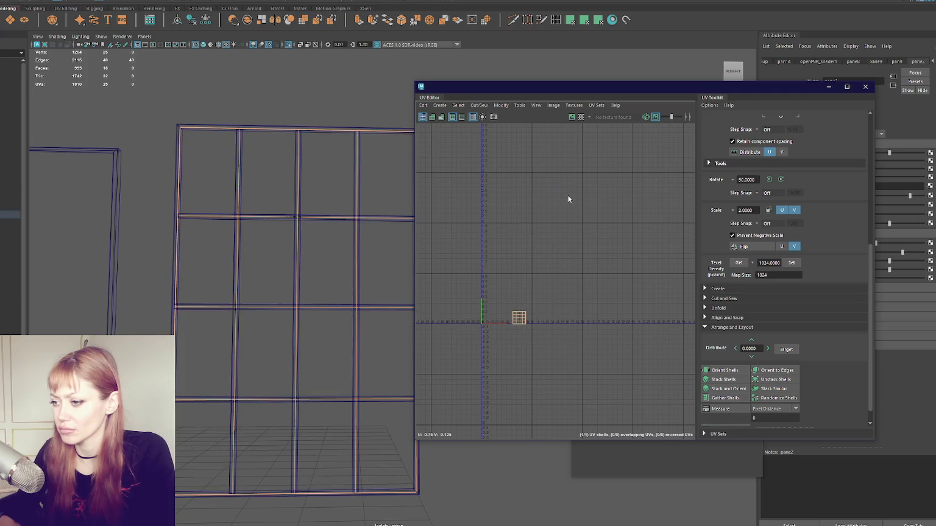
Planar-project the panes' UVs, set texel density and orient the shells
left_click(584, 20)
left_click(574, 23)
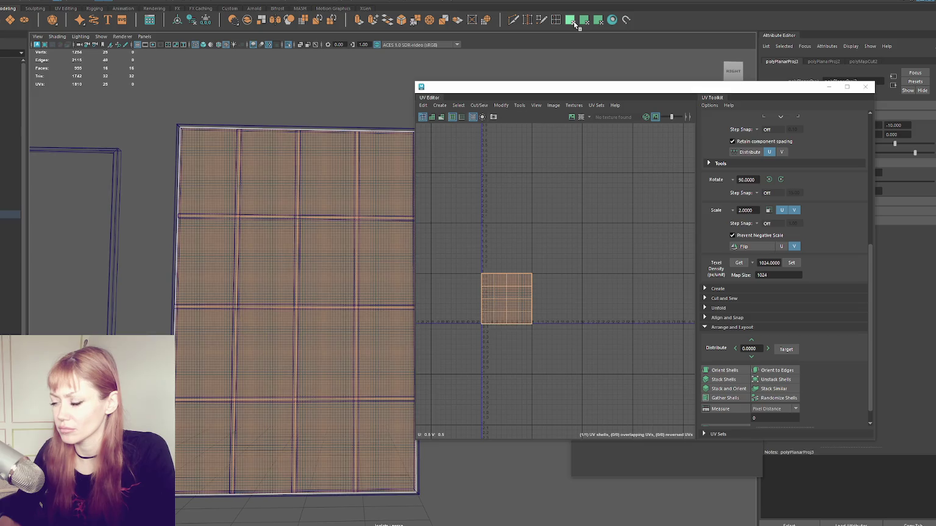
right_click_drag(620, 201, 456, 209, "shift")
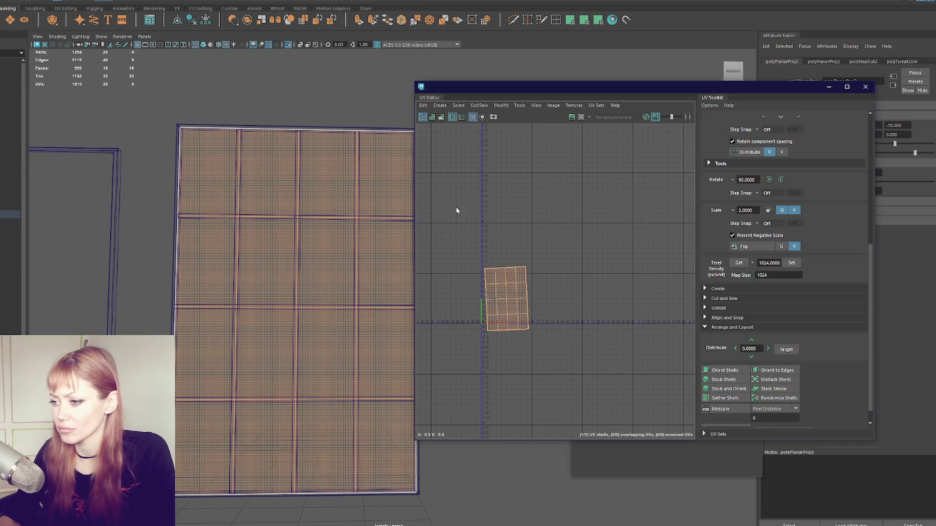
left_click(791, 262)
left_click(724, 370)
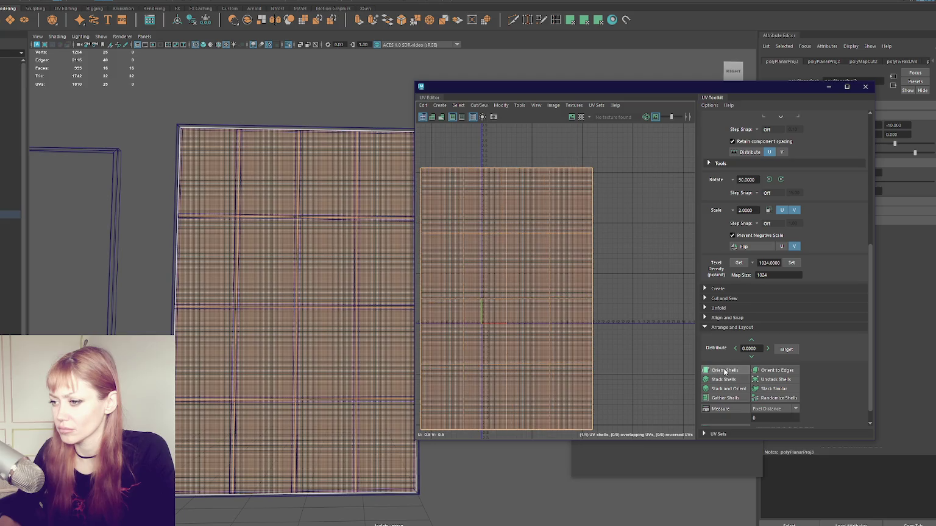
left_click(579, 154)
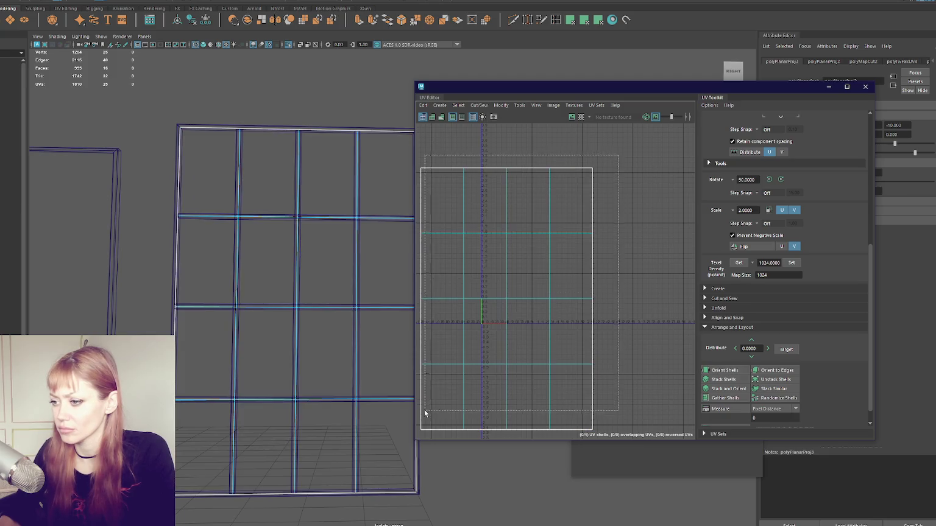
Stack all pane UV shells, slide the stack to the V axis, and close the UV Editor
right_click(576, 224, "shift")
scroll(580, 209, "down", 3)
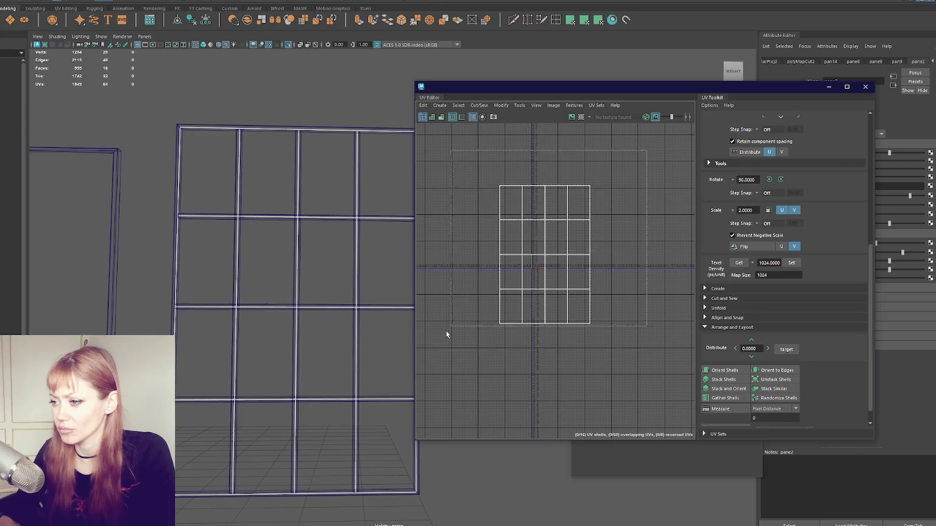
left_click_drag(482, 291, 595, 240)
left_click(743, 392)
scroll(561, 231, "up", 3)
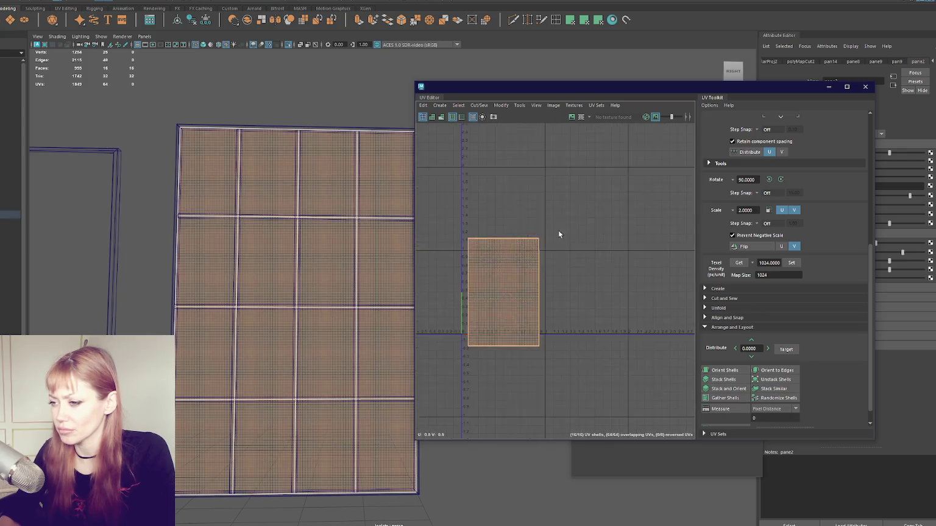
key("w")
scroll(505, 286, "up", 1)
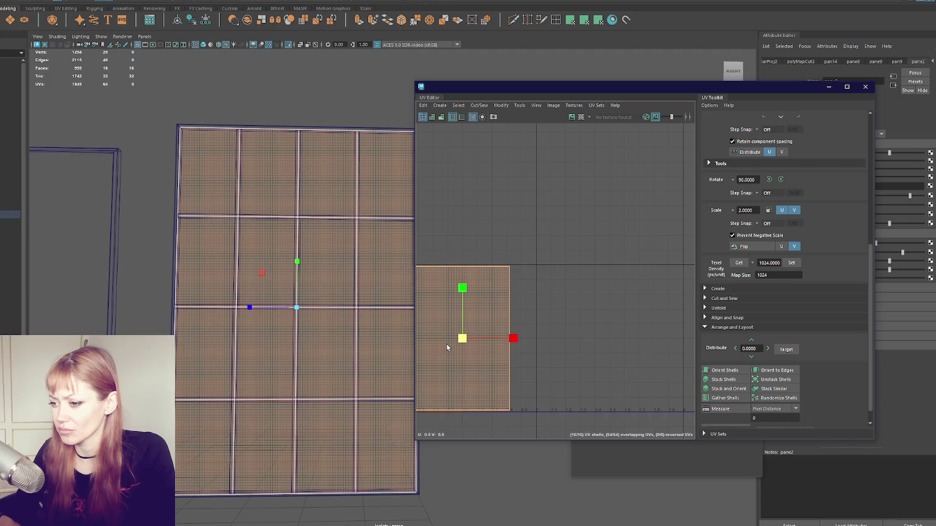
middle_click_drag(446, 344, 508, 326, "alt")
key("w")
left_click_drag(594, 323, 572, 325)
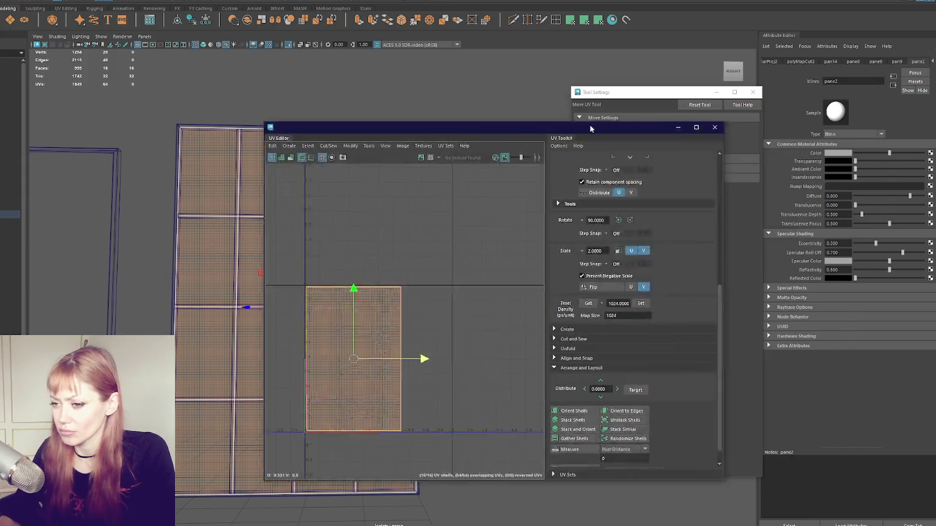
left_click(865, 86)
right_click_drag(442, 80, 479, 95)
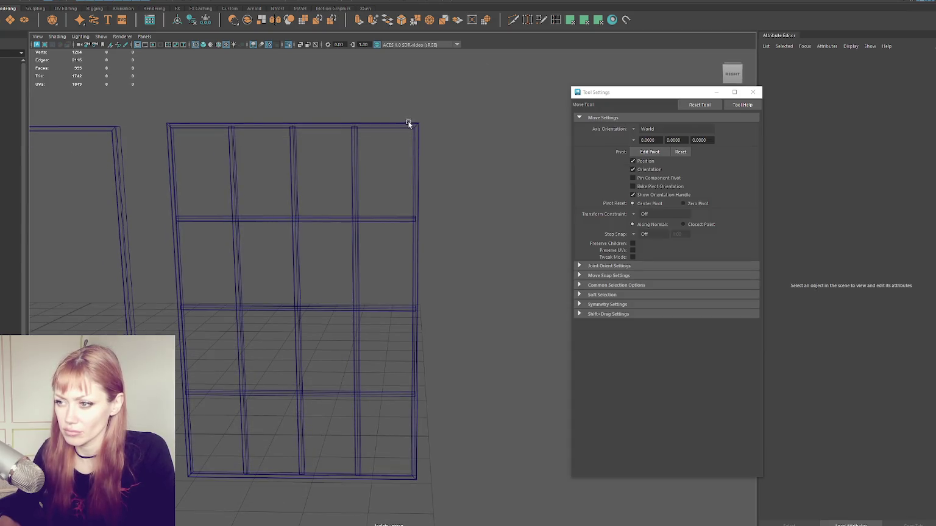
Select all the outer frame's faces and planar-map them rotated 90 degrees
left_click(408, 123)
key("F11")
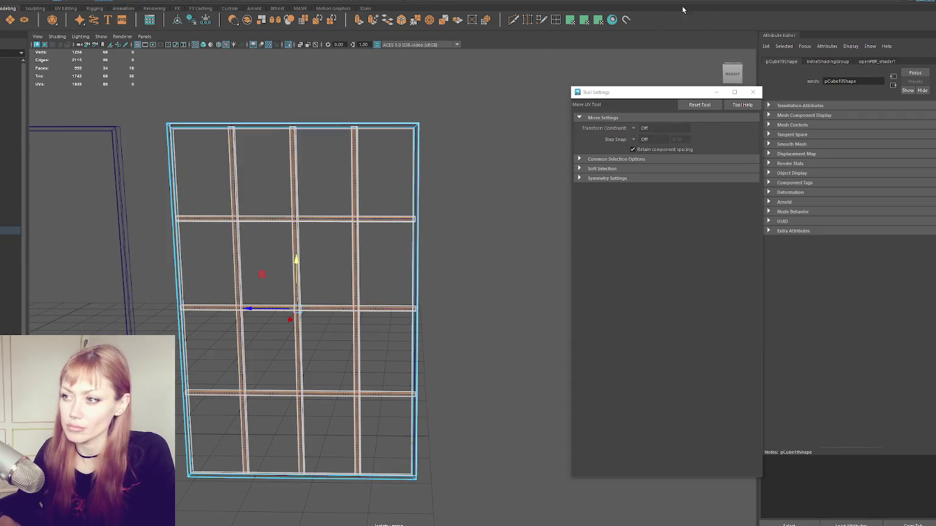
left_click(380, 121)
key("w")
left_click(360, 150)
key("F11")
left_click_drag(429, 92, 367, 190)
left_click(587, 20)
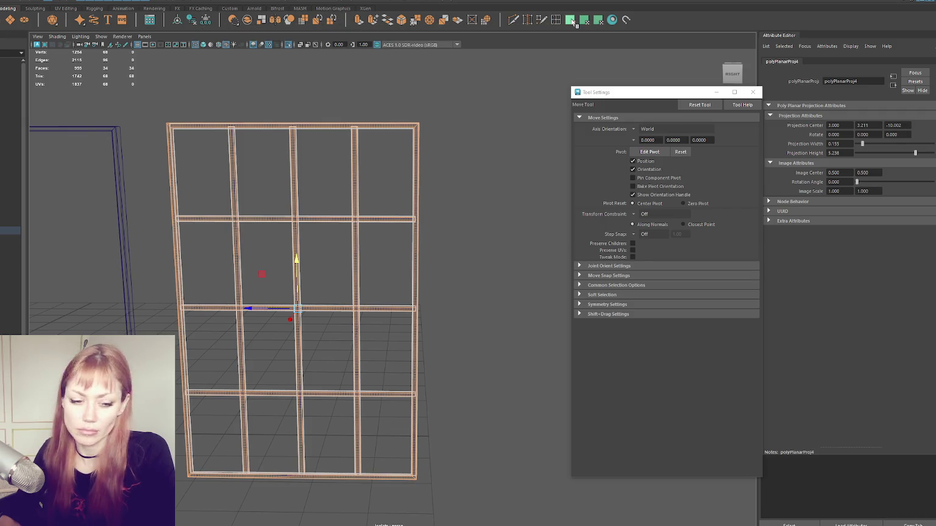
left_click(578, 22)
Cut the frame's UVs along the top-right and top-left corner edges
key("F10")
left_click(416, 126)
key("ctrl+x")
left_click(170, 126)
key("ctrl+x")
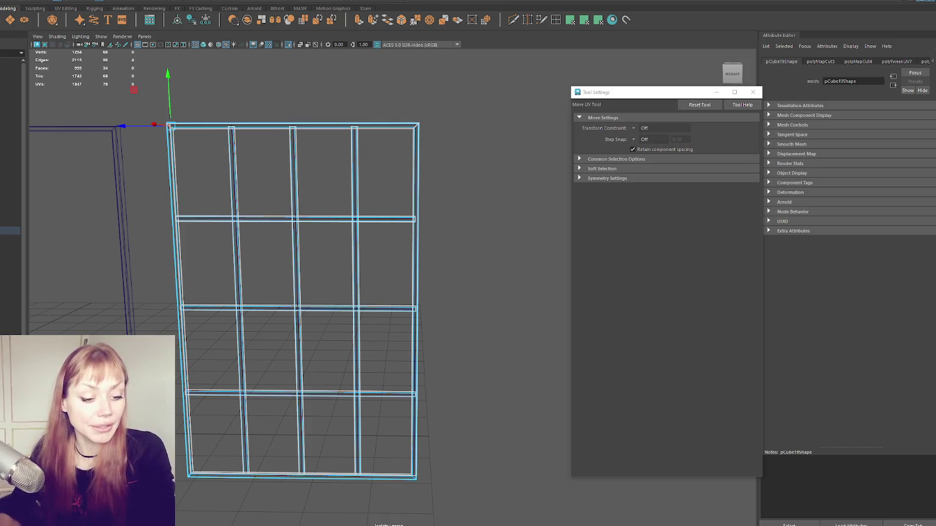
left_click(188, 427)
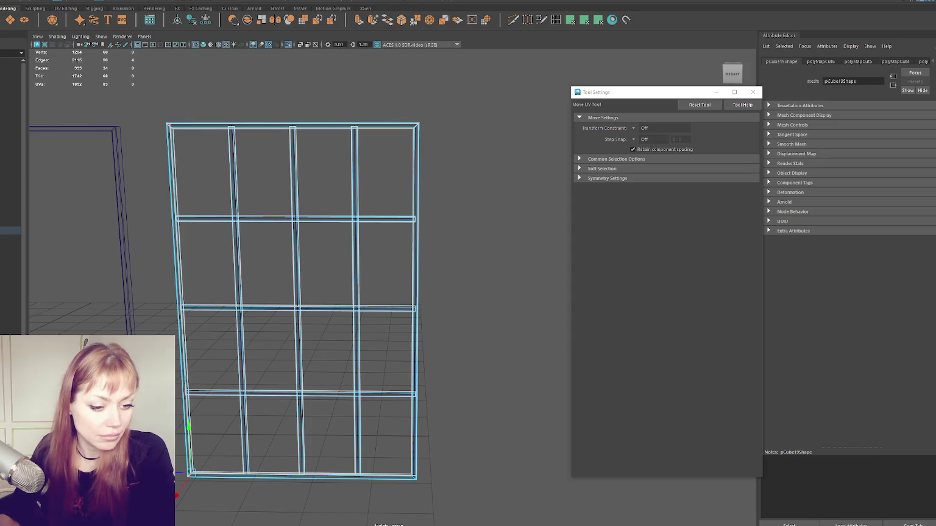
Select the frame's vertical and horizontal bar faces, then return to object mode
key("F8")
left_click(292, 125)
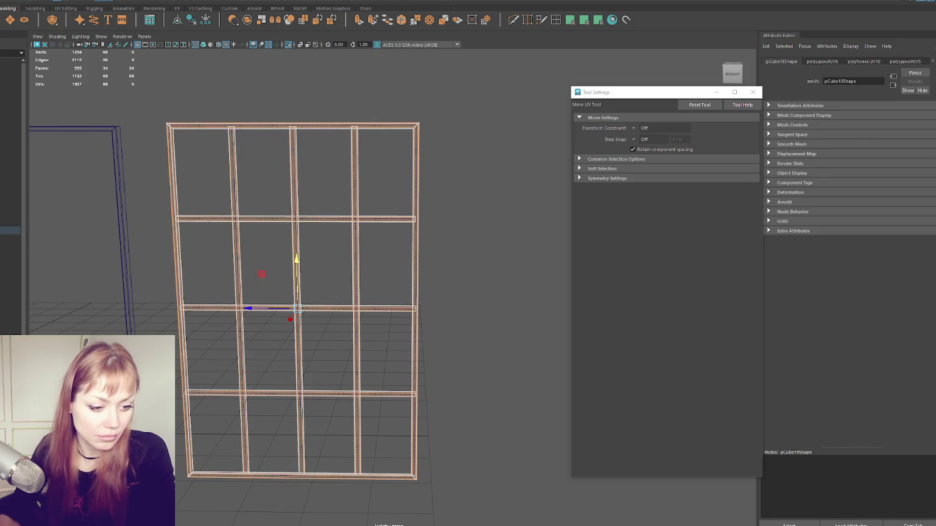
key("ctrl+z")
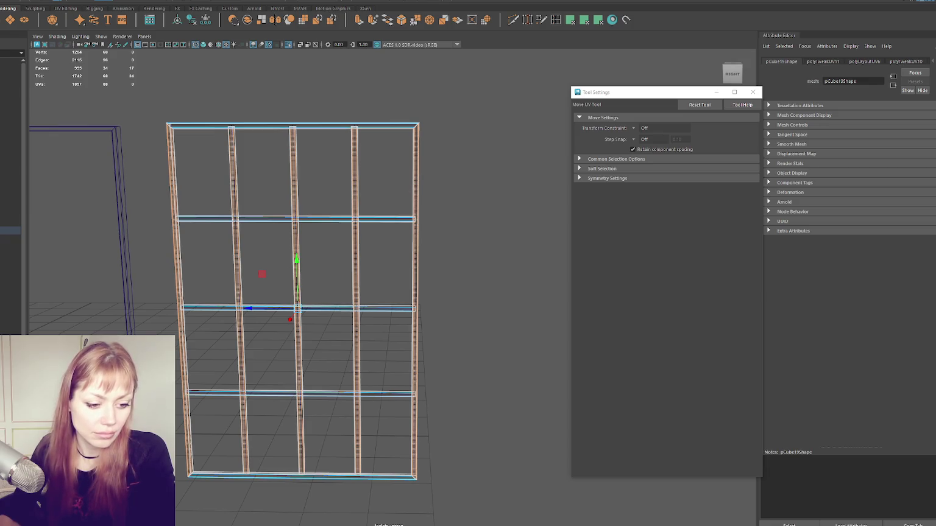
key("shift+z")
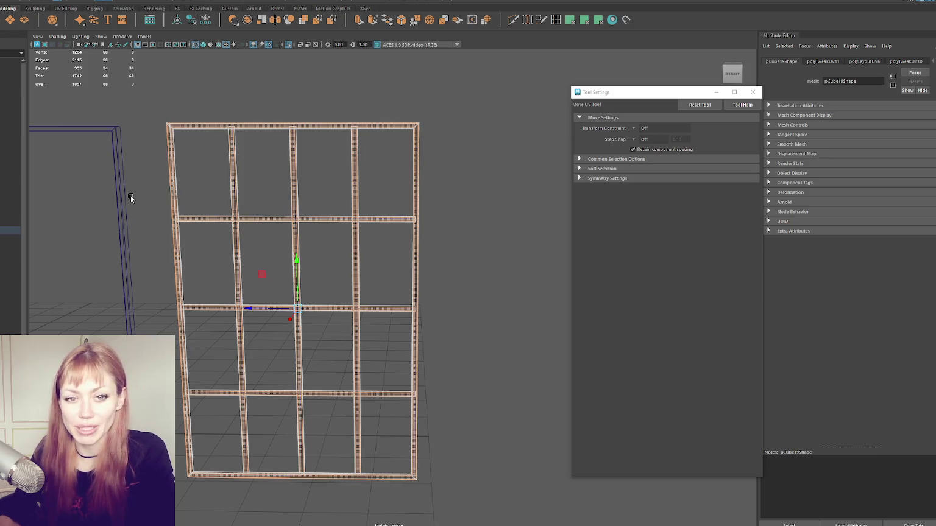
key("F8")
key("w")
left_click_drag(176, 173, 121, 185, "alt")
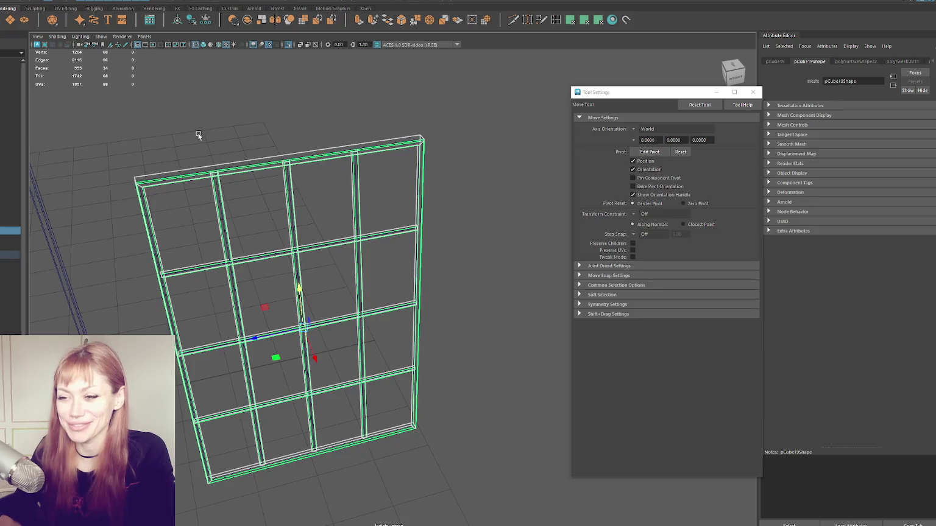
Turn on textured shaded display and select the window parts beside the house
left_click(198, 132)
scroll(240, 157, "down", 5)
key("6")
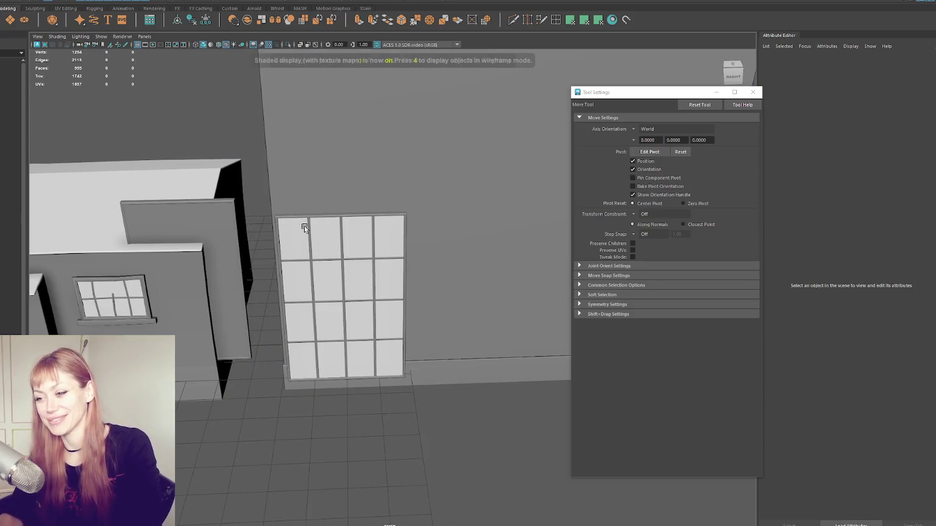
left_click(300, 226)
scroll(300, 225, "down", 5)
left_click_drag(317, 238, 384, 256, "alt")
key("q")
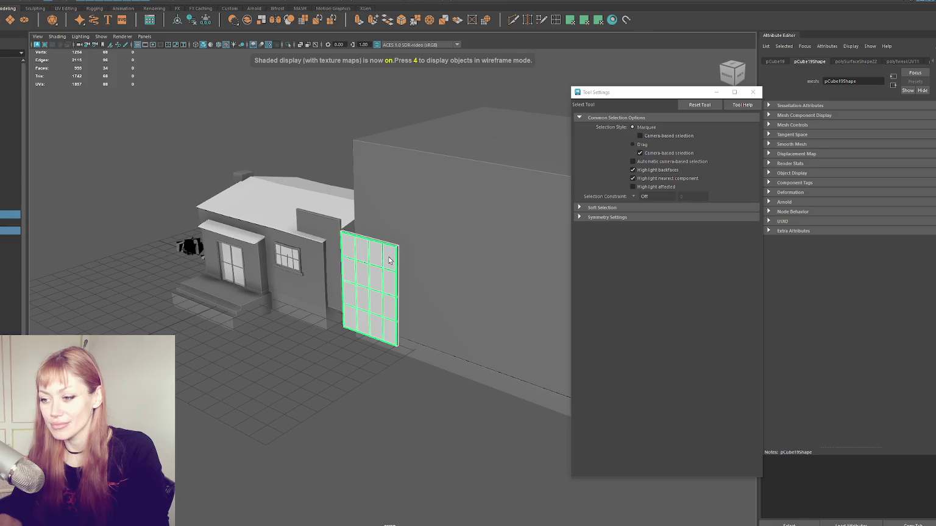
Combine the window parts into one mesh, delete its history, and name it Loft_Window
left_click(61, 2)
left_click(79, 17)
left_click(203, 20)
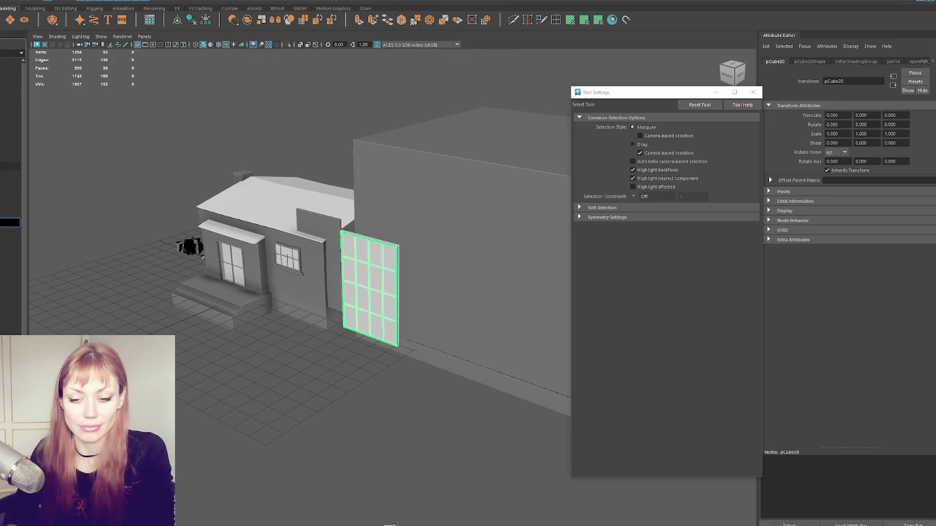
key("Return")
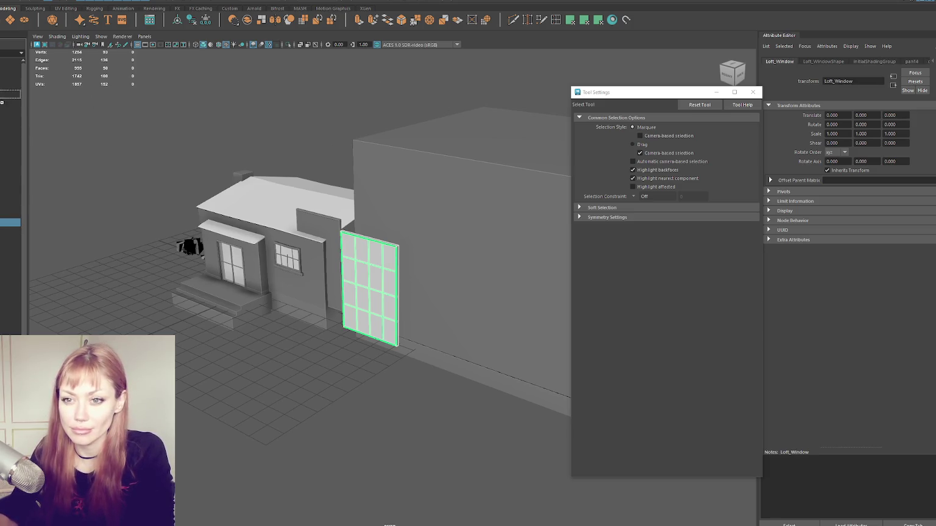
Slide Loft_Window sideways onto the house wall and check it from an angle
scroll(415, 272, "up", 3)
key("w")
mouse_move(320, 293)
left_mouse_down()
mouse_move(351, 293)
mouse_move(297, 303)
mouse_move(361, 240)
mouse_move(360, 213)
left_mouse_up()
left_click(302, 297)
left_click(334, 286)
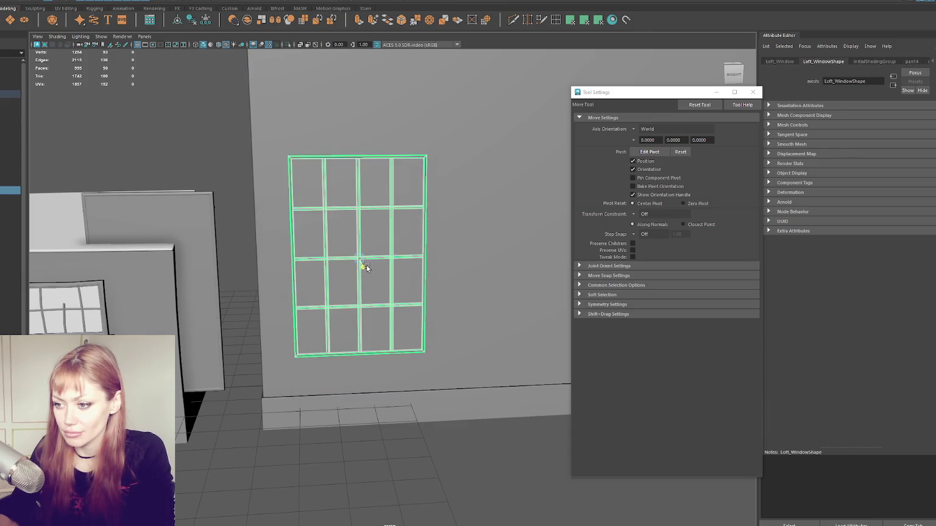
left_click_drag(365, 267, 482, 308, "alt")
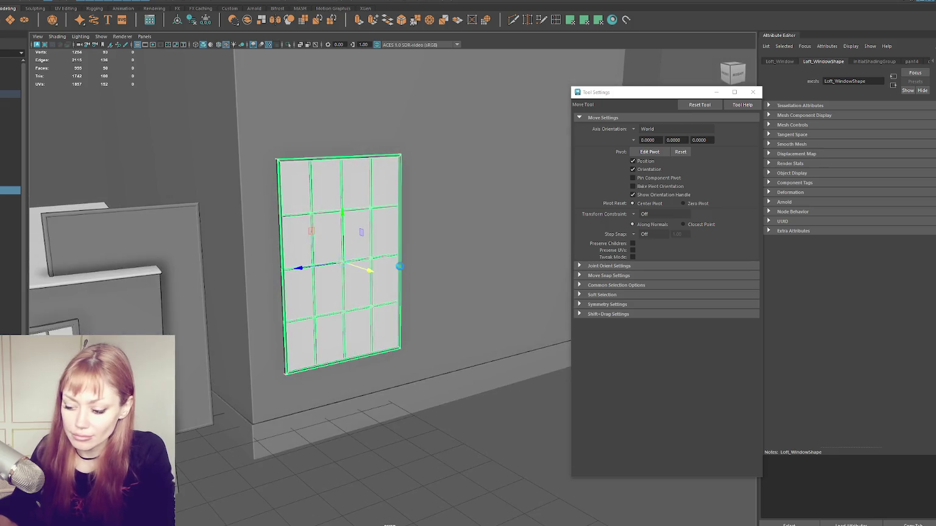
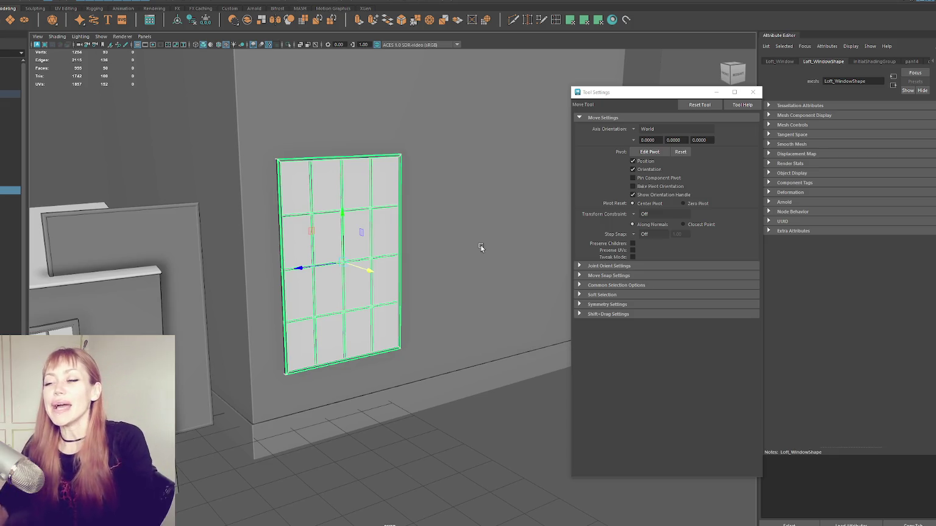
Frame and tumble around the window mesh, loop-selecting its frame faces, then return to object mode
key("f")
left_click_drag(191, 177, 363, 338, "alt")
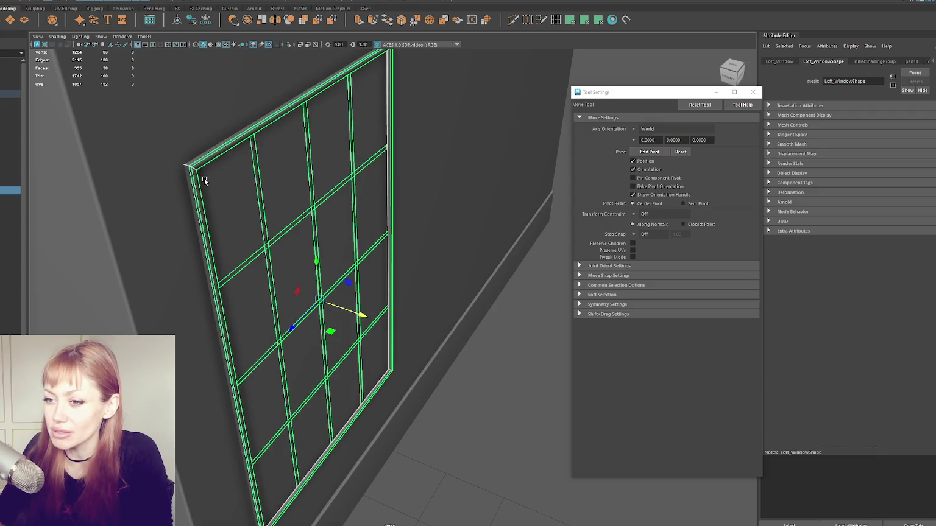
left_click_drag(204, 178, 314, 246, "alt")
left_click(391, 190)
left_click_drag(392, 192, 365, 192, "alt")
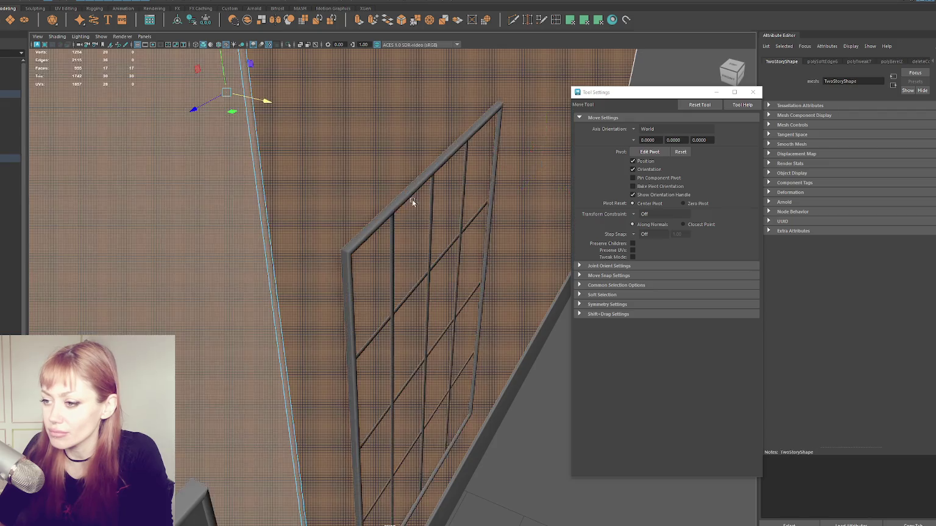
left_click(411, 150)
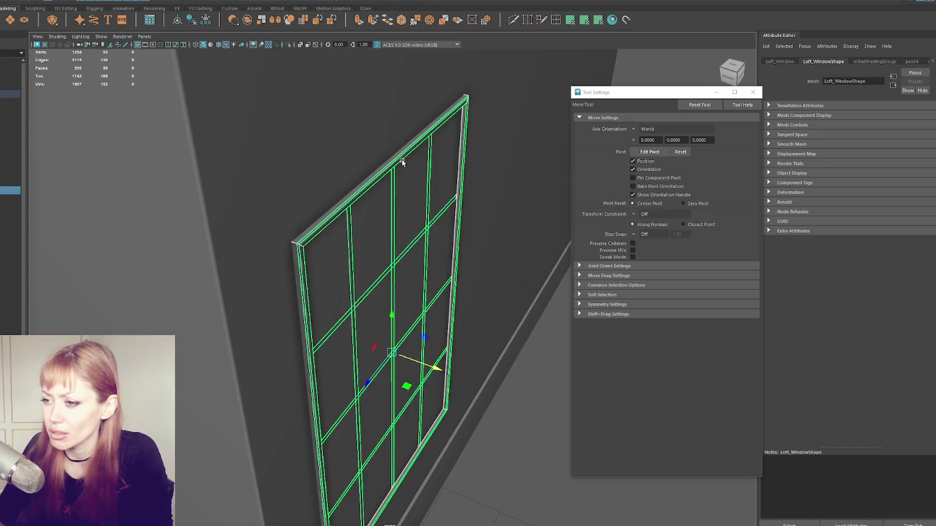
right_click_drag(399, 161, 398, 157)
double_click(399, 158)
right_click_drag(389, 351, 430, 368)
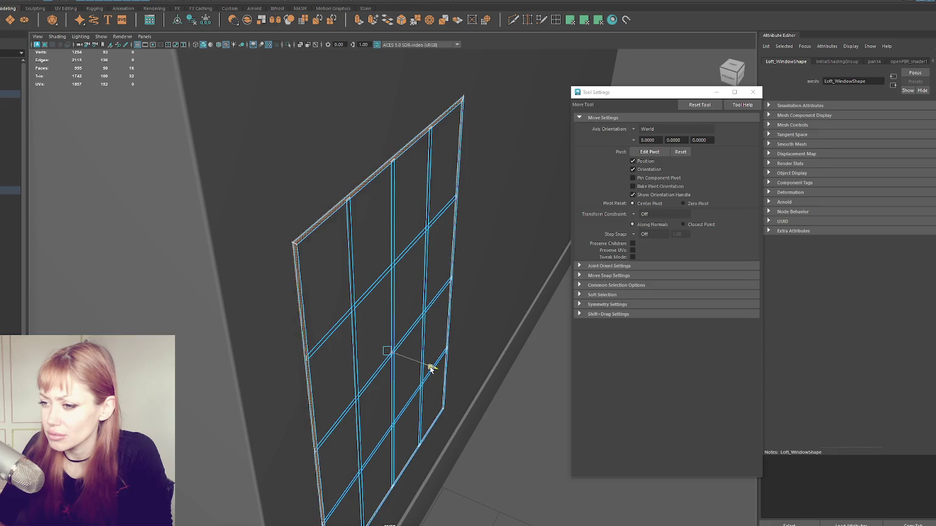
key("F8")
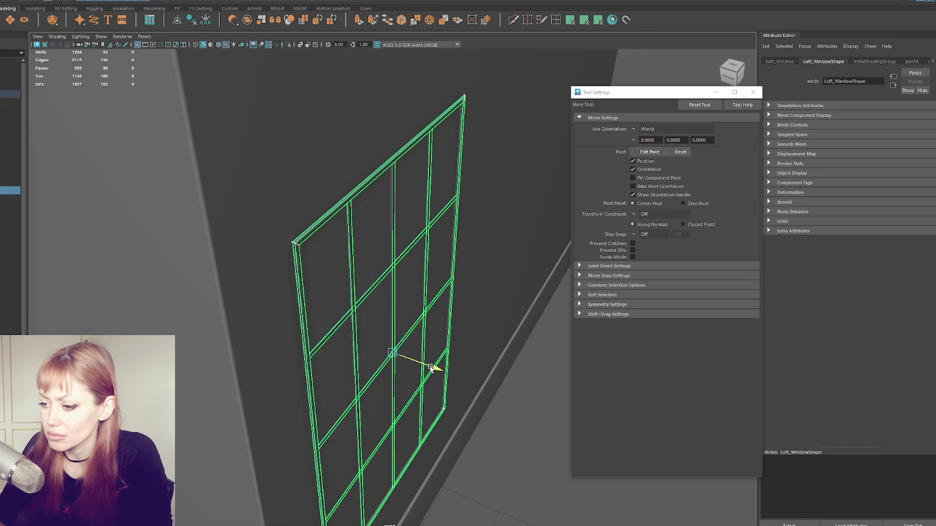
Select the TwoStory box and gather its front wall, top and side faces in face mode
mouse_move(429, 367)
left_mouse_down("alt")
mouse_move(483, 336)
mouse_move(214, 203)
left_mouse_up("alt")
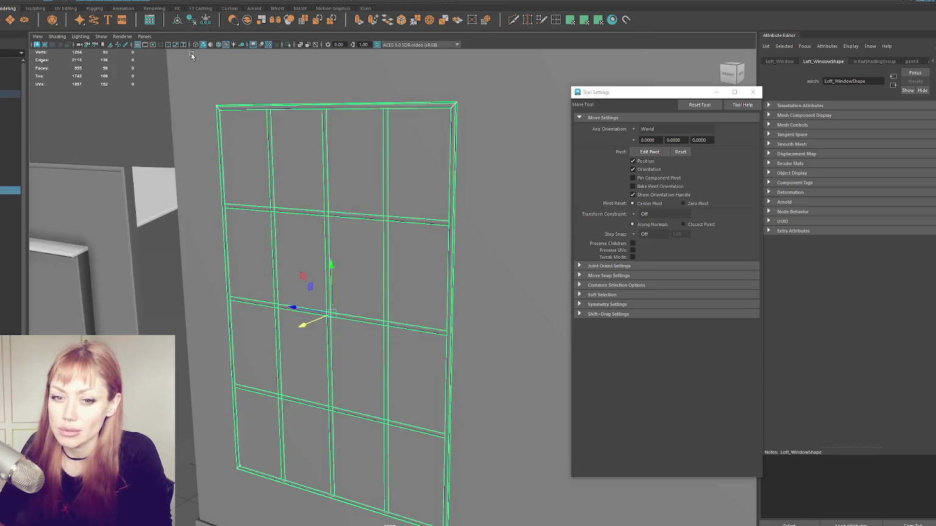
left_click_drag(186, 43, 327, 167, "alt")
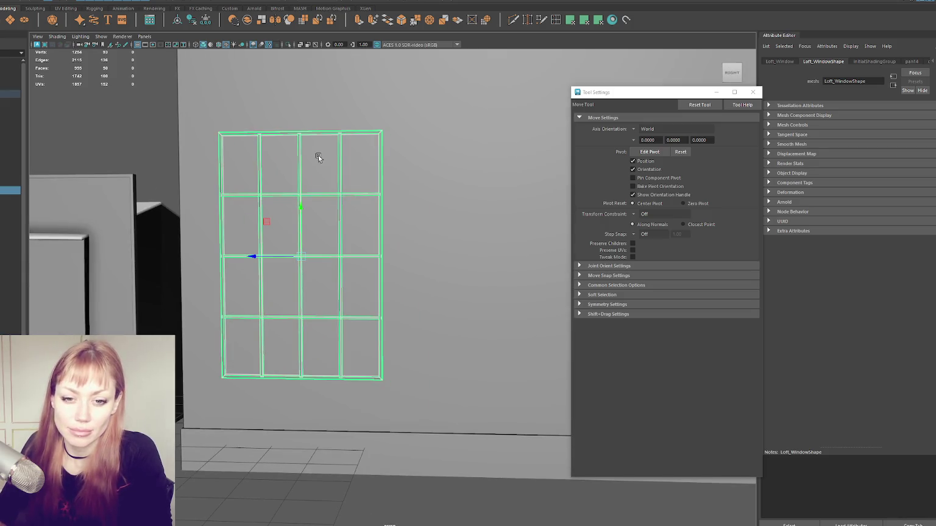
scroll(299, 156, "down", 3)
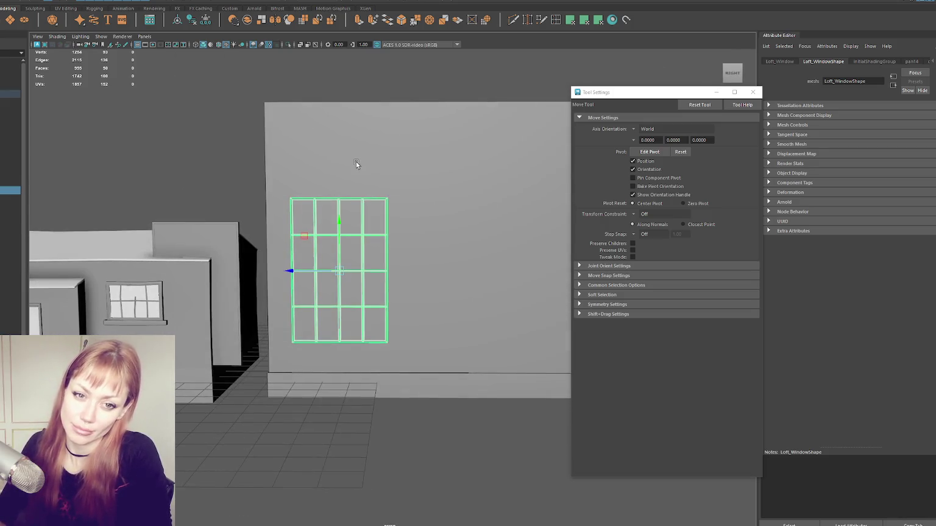
scroll(356, 164, "down", 2)
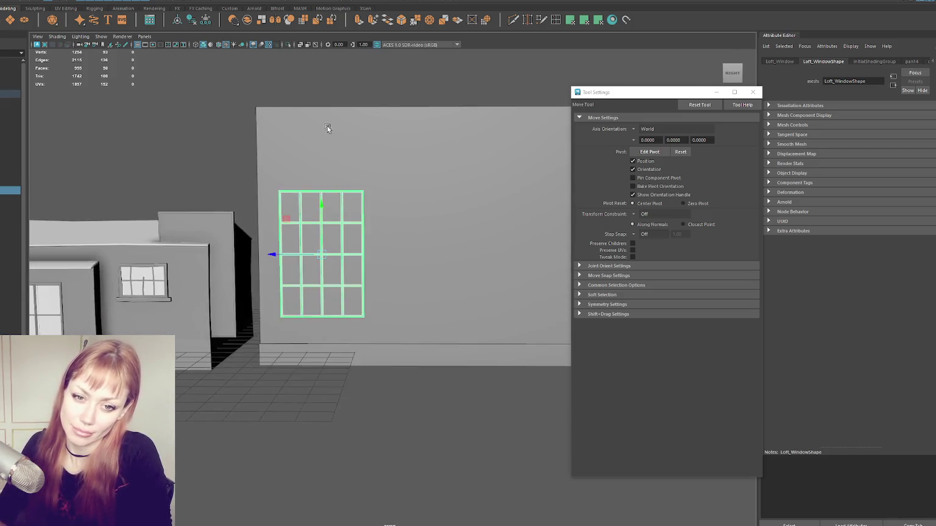
left_click(429, 169)
mouse_move(428, 170)
left_mouse_down("alt")
mouse_move(466, 184)
mouse_move(318, 156)
left_mouse_up("alt")
right_click_drag(317, 156, 233, 94)
left_click(341, 201)
key("f")
left_click_drag(234, 94, 570, 122, "shift")
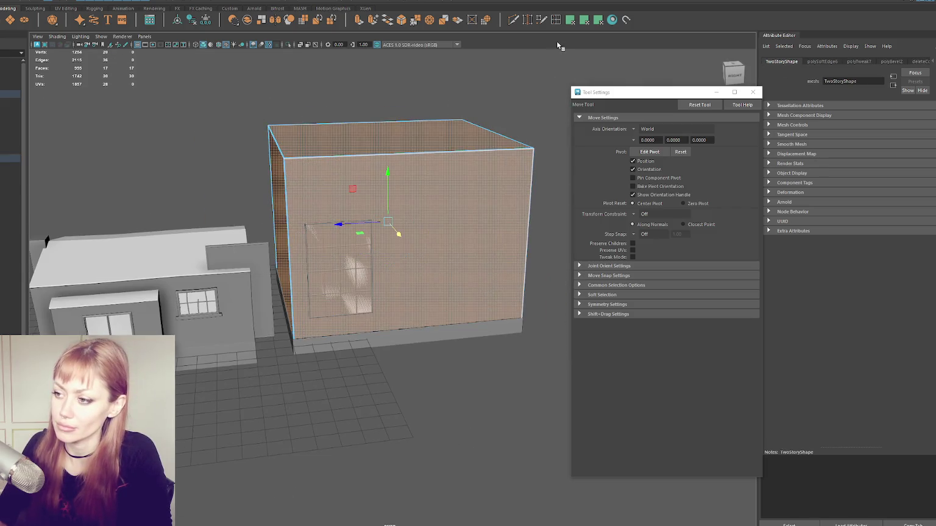
Apply planar UV mapping to the box faces, projecting the top face separately
left_click(570, 20)
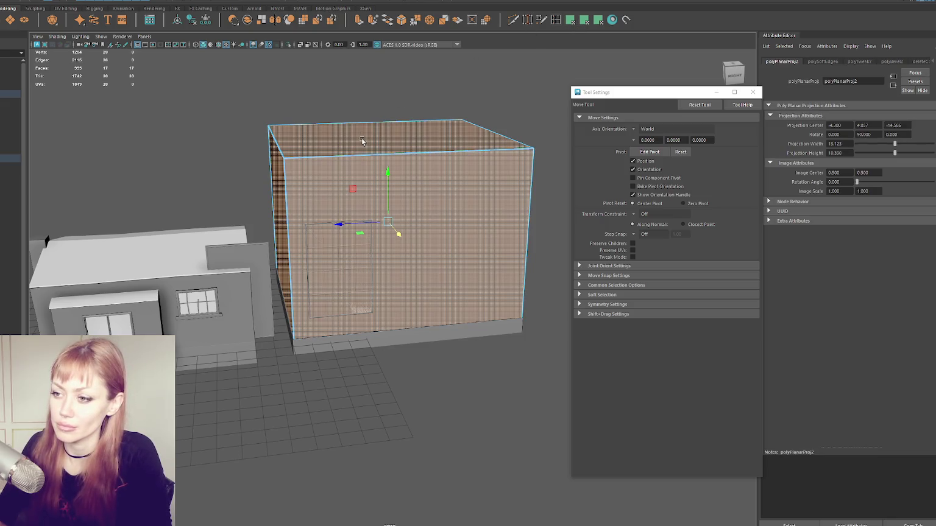
left_click(362, 140)
left_click(570, 20)
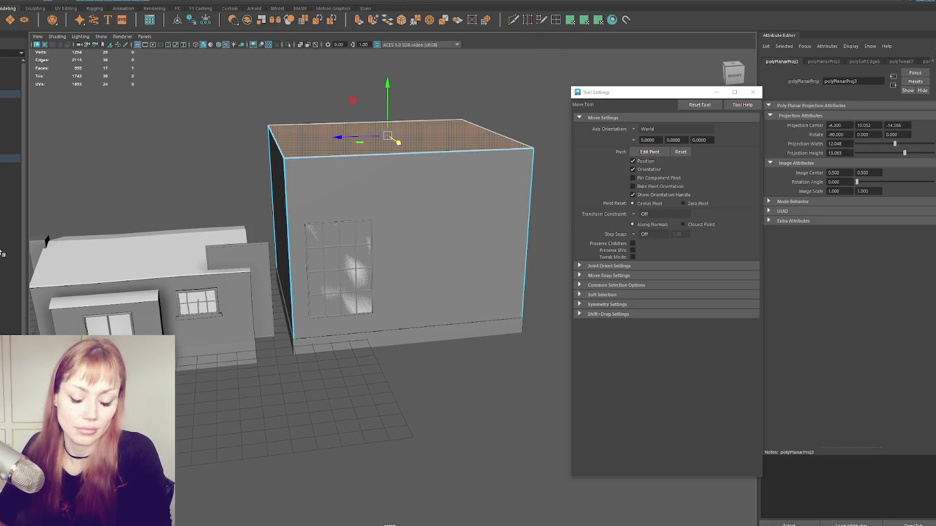
key("F8")
mouse_move(260, 166)
left_mouse_down("alt")
mouse_move(307, 174)
mouse_move(339, 212)
mouse_move(243, 220)
left_mouse_up("alt")
key("q")
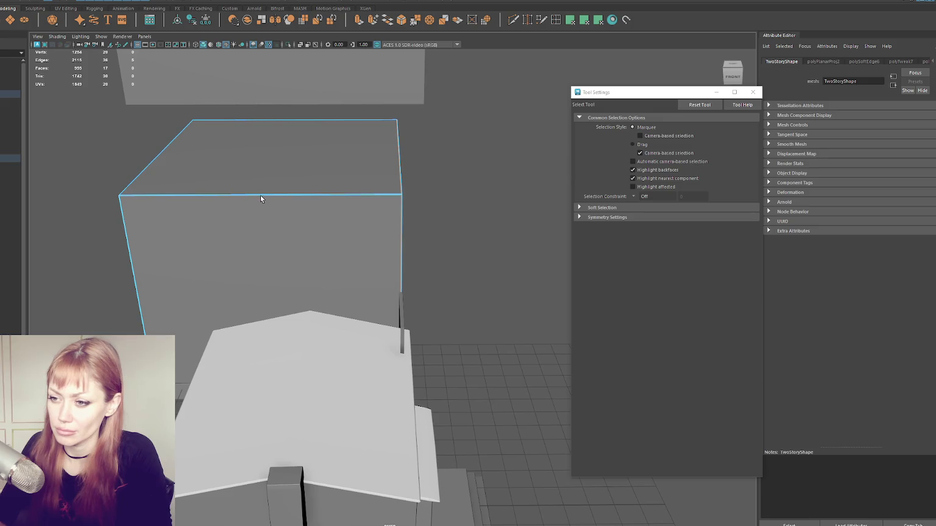
left_click_drag(279, 196, 229, 128, "alt")
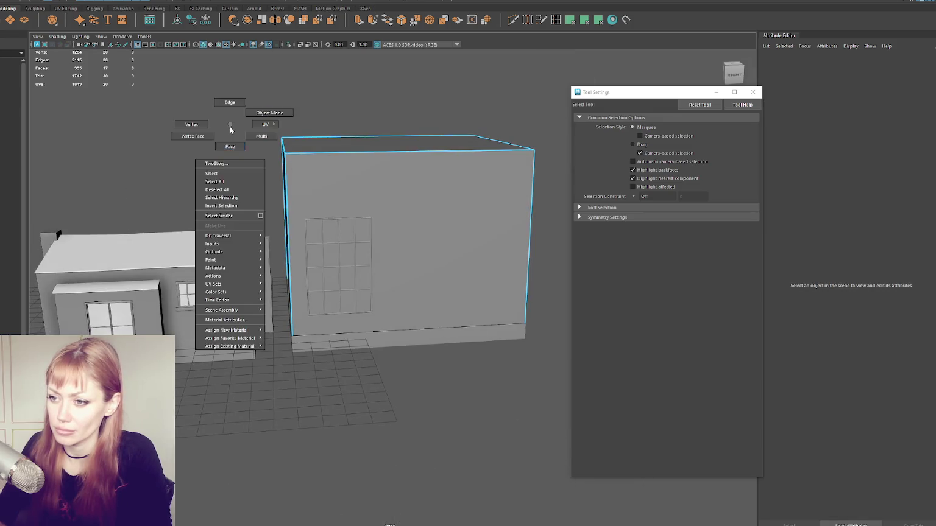
left_click_drag(226, 86, 576, 219)
left_click_drag(550, 216, 251, 199)
left_click(583, 21)
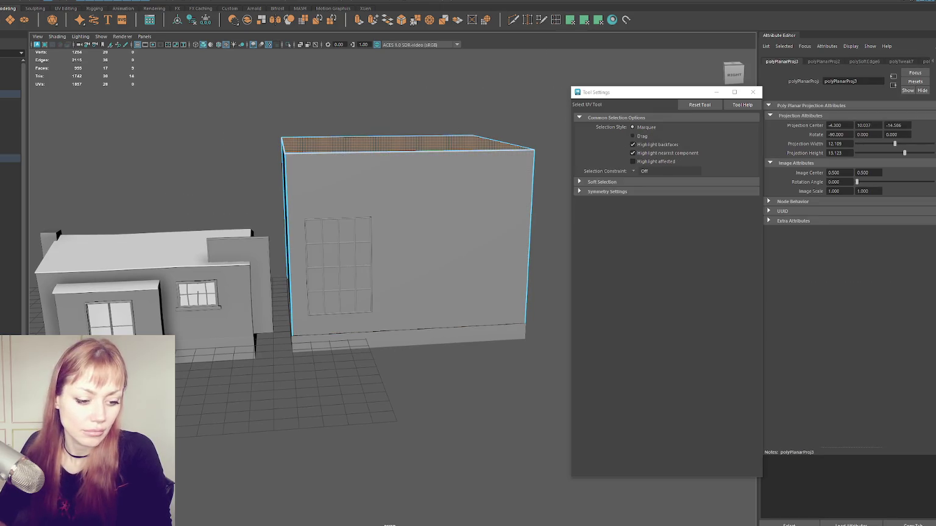
Cut the UVs along one vertical corner edge, then unfold and lay out the box's UVs
left_click_drag(109, 183, 192, 194, "alt")
left_click(159, 169)
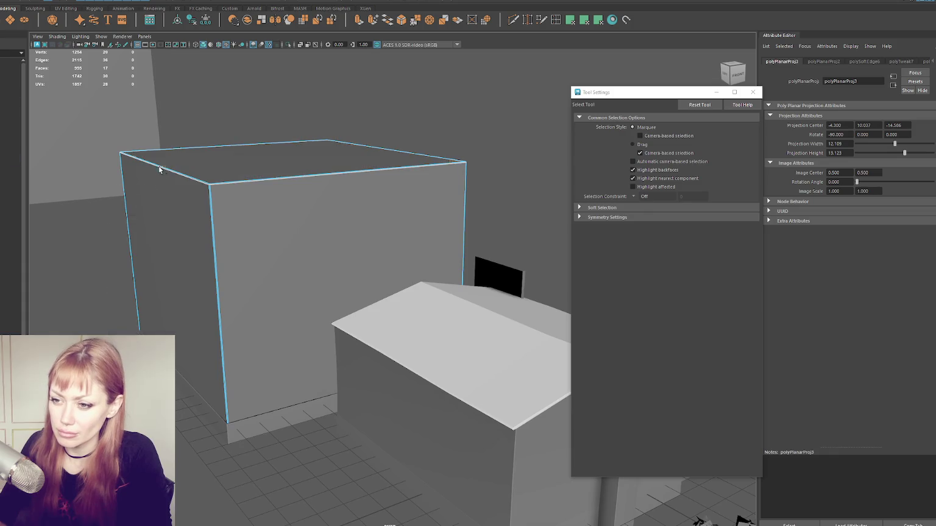
left_click(211, 204)
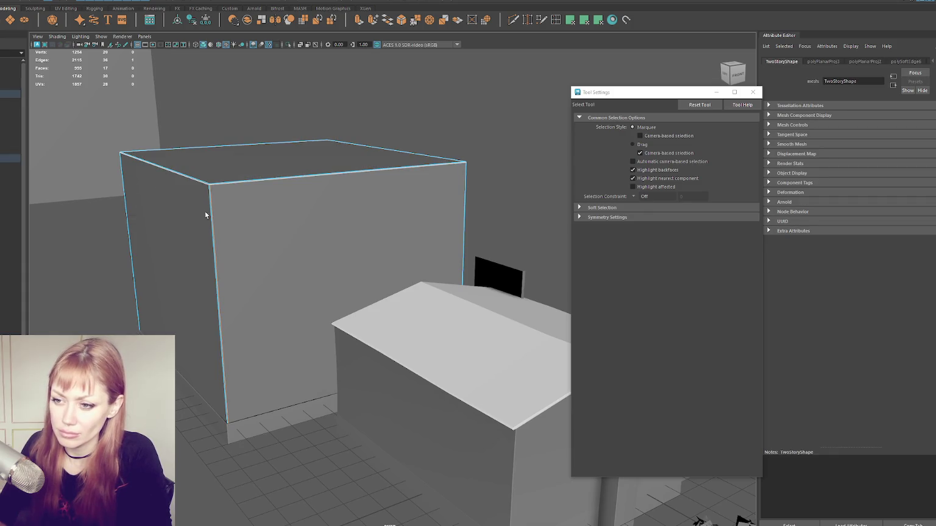
right_click_drag(210, 211, 210, 217, "alt")
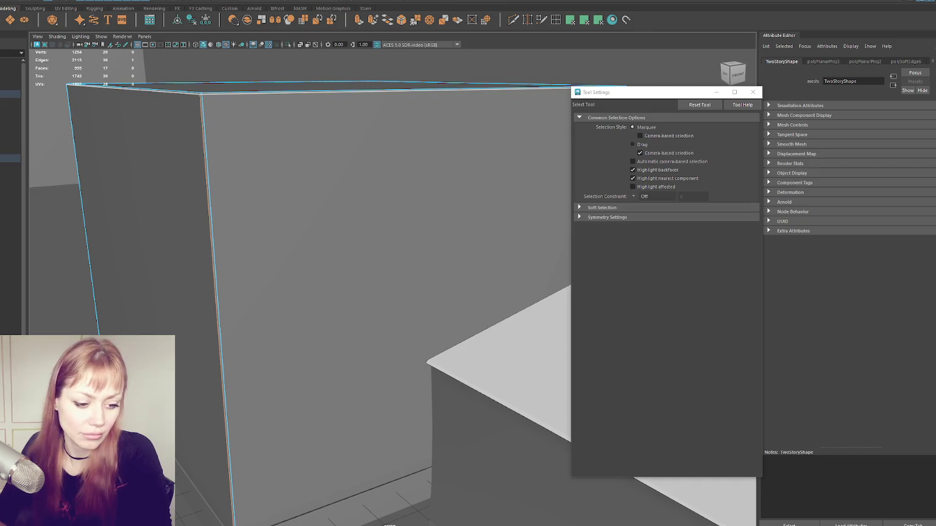
right_click_drag(207, 213, 208, 183, "shift")
key("ctrl+F11")
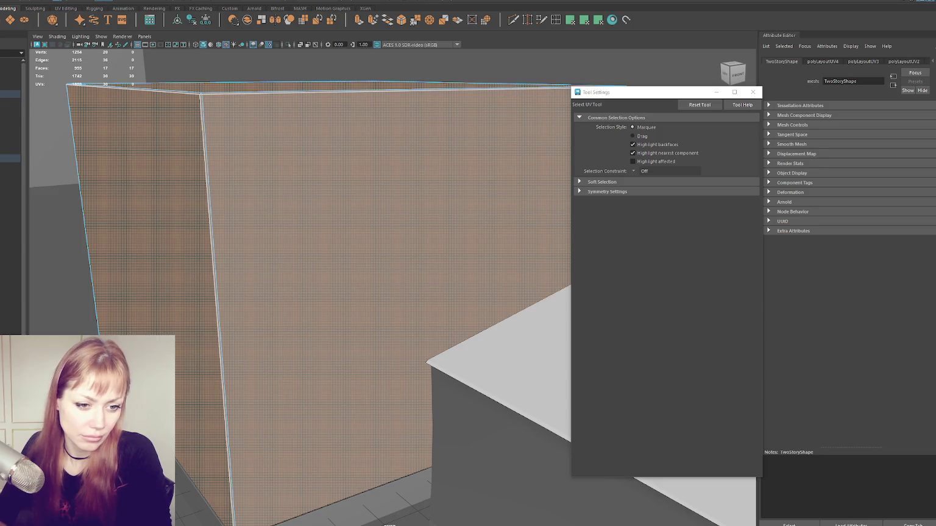
key("ctrl+less")
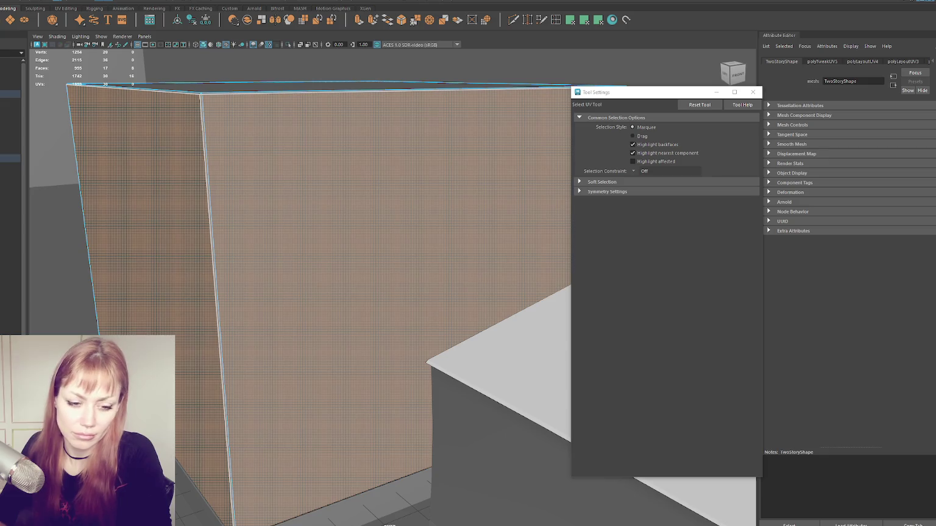
left_click(384, 90)
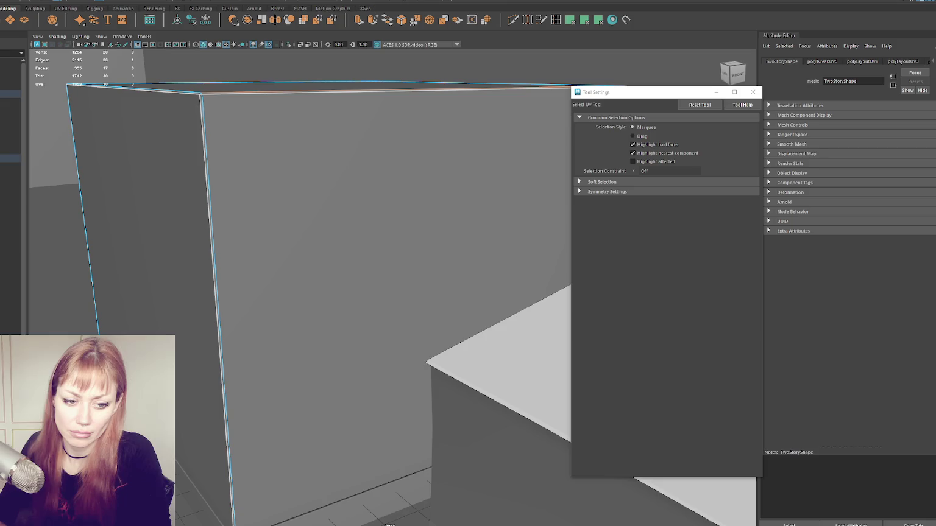
scroll(242, 235, "down", 5)
left_click_drag(242, 235, 177, 173, "alt")
left_click(229, 144)
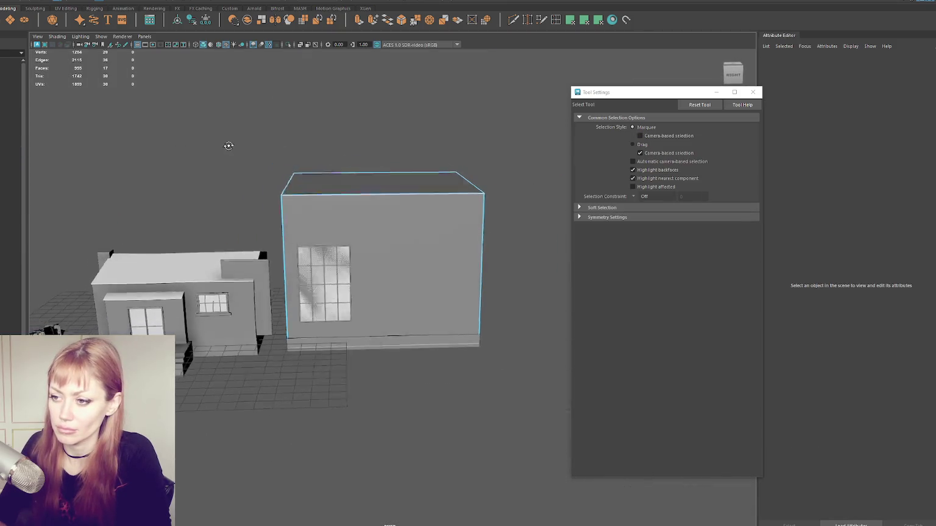
Select all faces of the TwoStory1 base slab and apply a planar UV projection
left_click(357, 215)
scroll(428, 196, "up", 5)
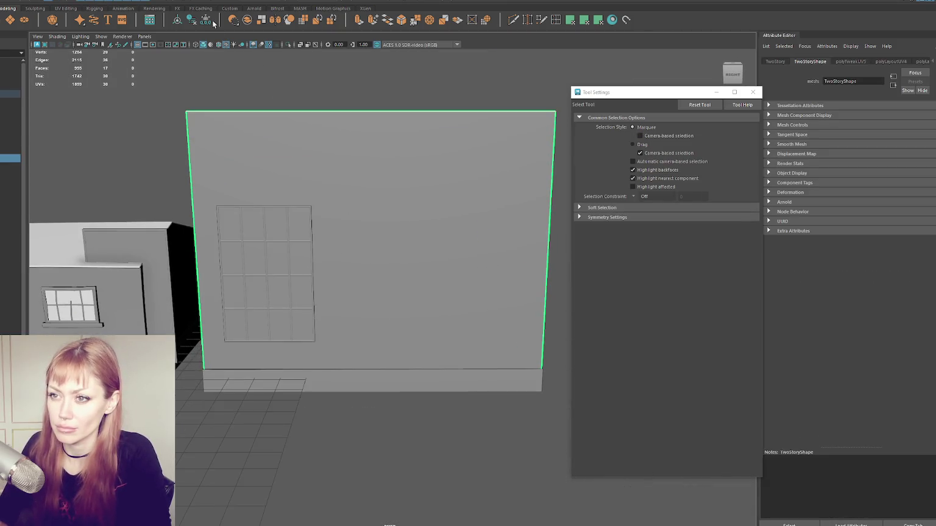
left_click(314, 379)
mouse_move(376, 359)
left_mouse_down("alt")
mouse_move(328, 366)
mouse_move(408, 344)
left_mouse_up("alt")
left_click_drag(136, 109, 180, 169)
key("ctrl+F11")
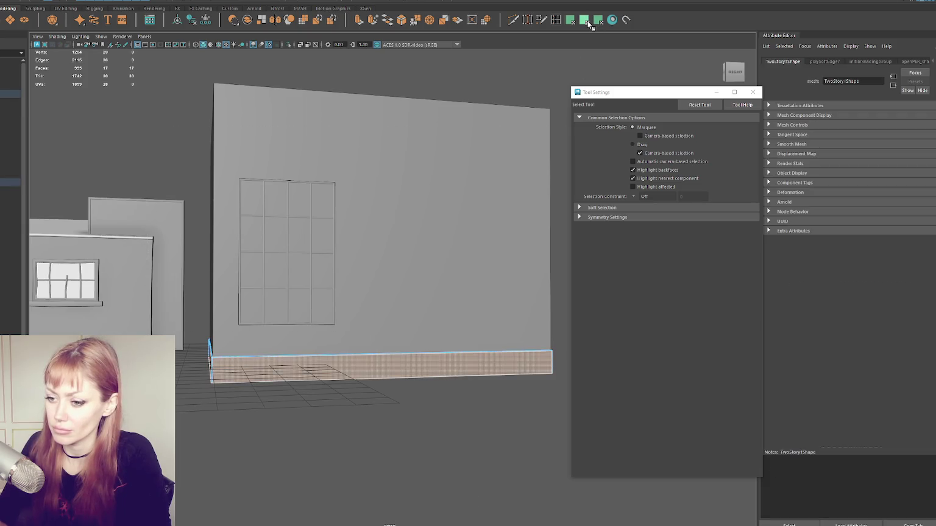
left_click(585, 20)
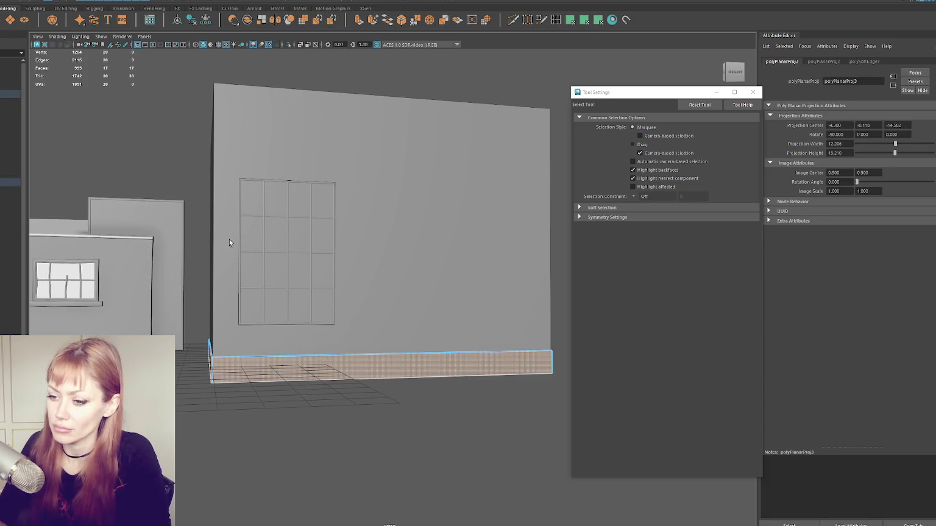
Switch to wireframe, zoom in on the floor slab and select it
key("f")
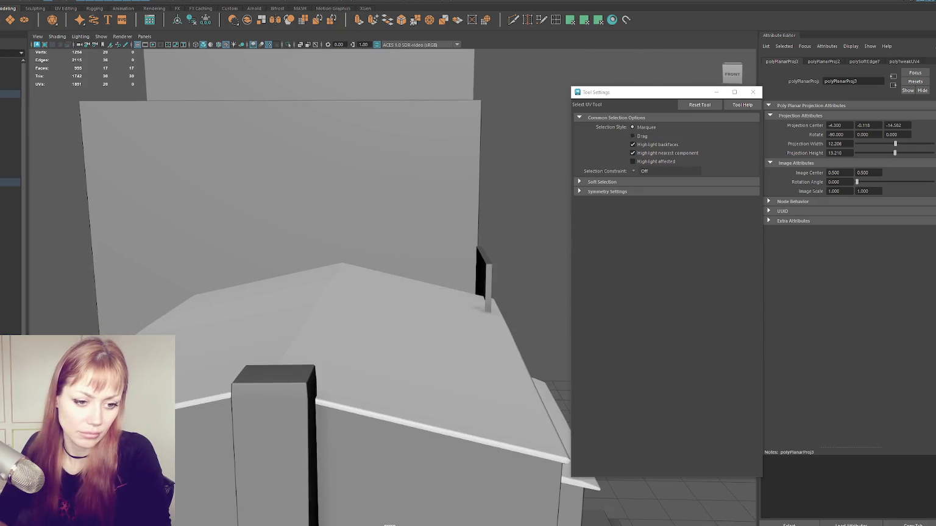
left_click_drag(296, 193, 197, 176, "alt")
key("q")
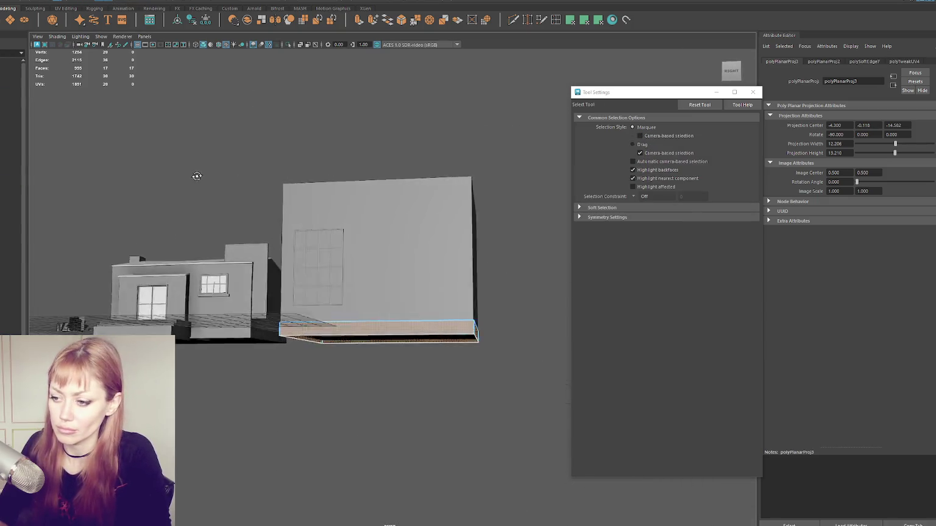
right_click_drag(350, 275, 401, 318, "alt")
left_click_drag(401, 318, 382, 376, "alt")
key("4")
left_click(383, 376)
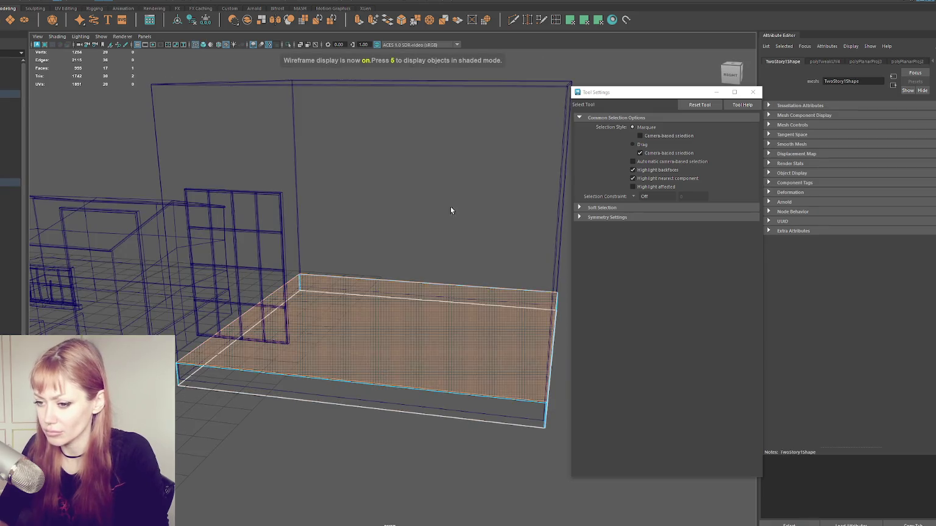
Select the slab's front top edge and corner vertical edge as seam edges
key("g")
left_click_drag(319, 224, 359, 188, "alt")
right_click_drag(360, 188, 235, 371, "alt")
mouse_move(235, 371)
left_mouse_down("alt")
mouse_move(207, 357)
mouse_move(240, 300)
left_mouse_up("alt")
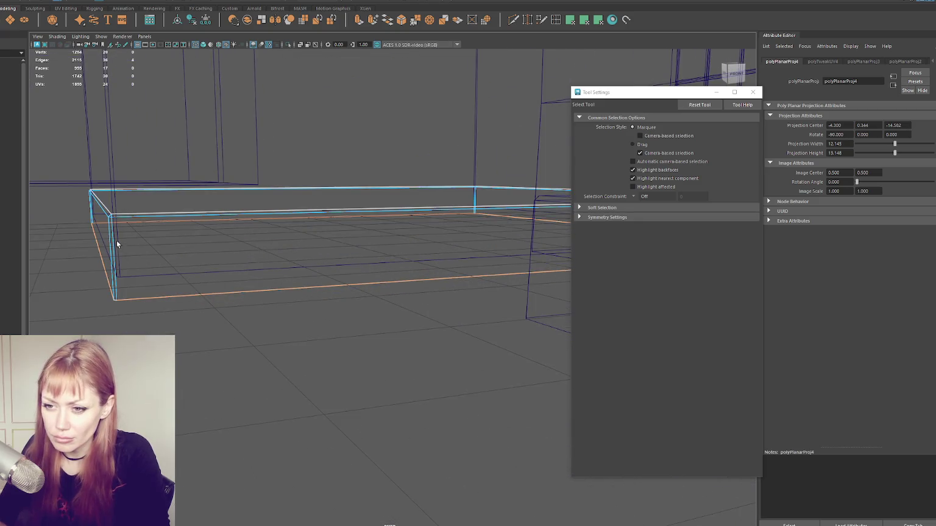
left_click(110, 223)
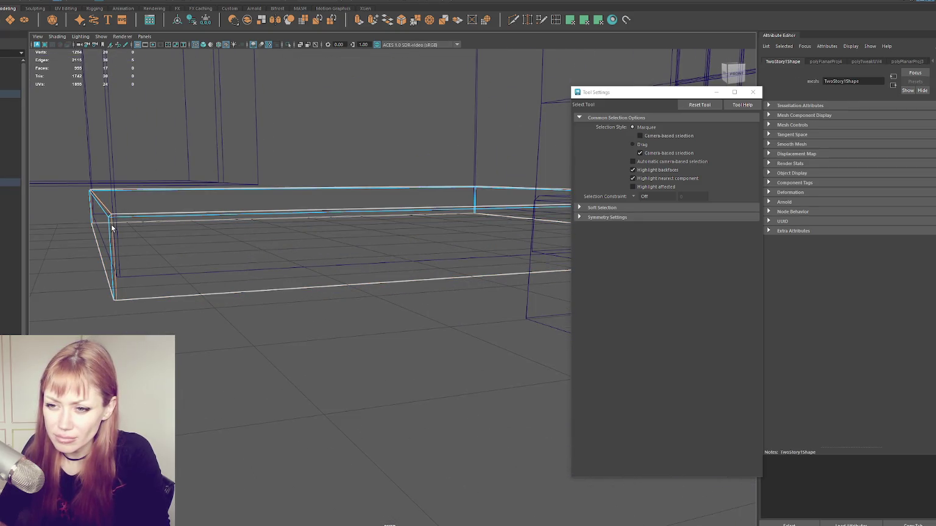
left_click_drag(158, 268, 112, 265, "alt")
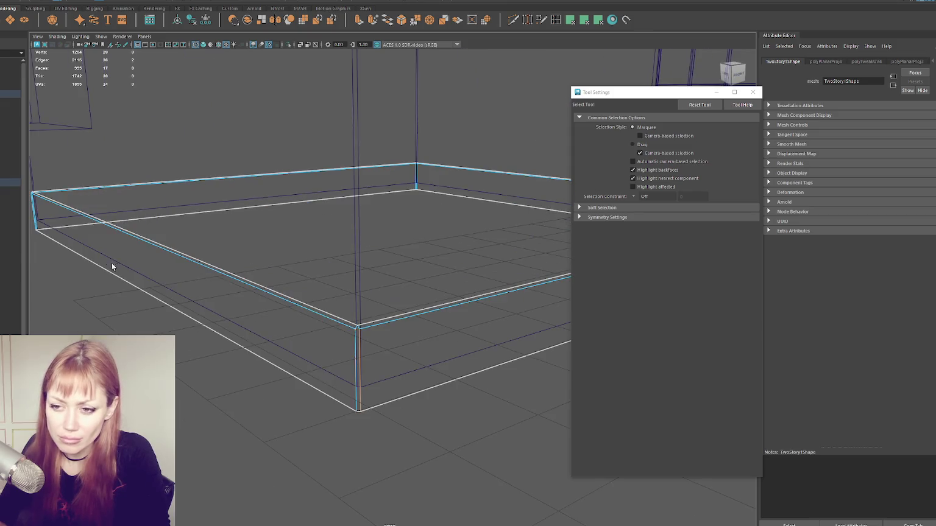
left_click(371, 317)
left_click_drag(375, 356, 344, 308)
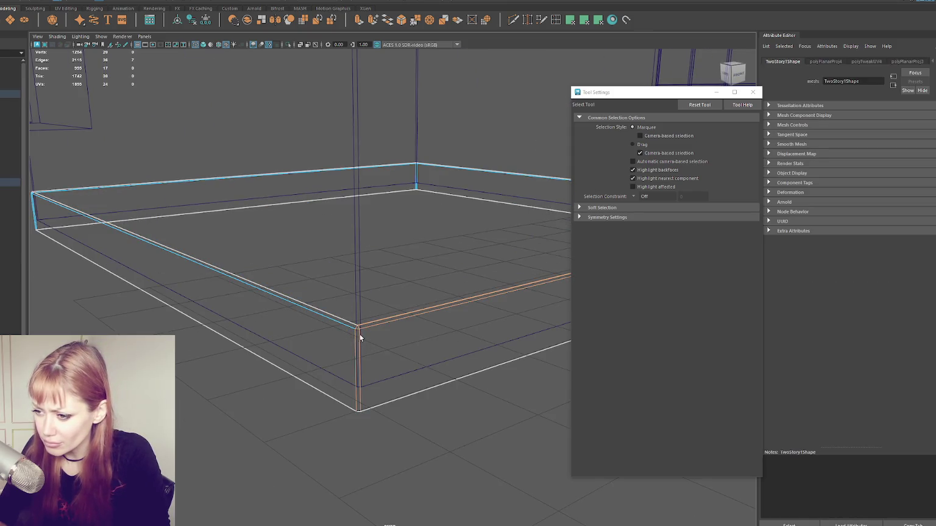
scroll(358, 330, "up", 3)
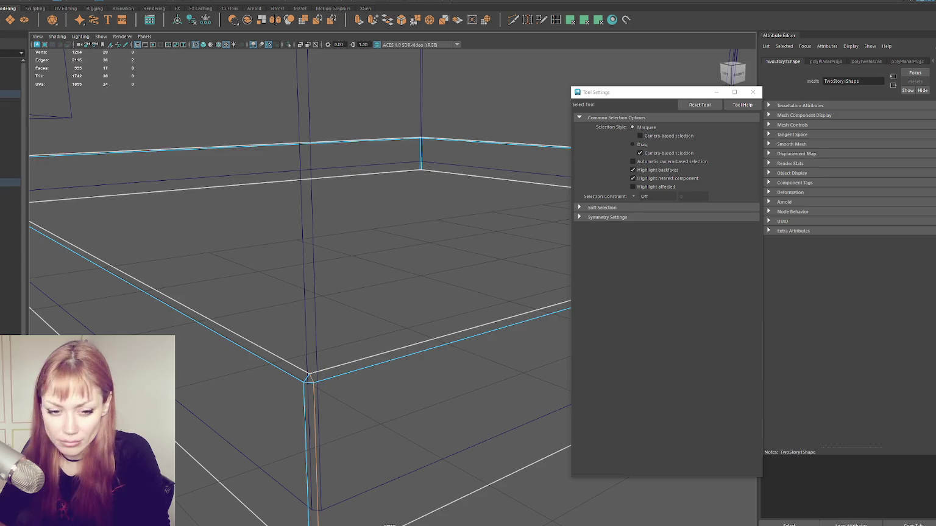
mouse_move(79, 292)
left_mouse_down("alt")
mouse_move(361, 286)
mouse_move(299, 282)
mouse_move(262, 333)
left_mouse_up("alt")
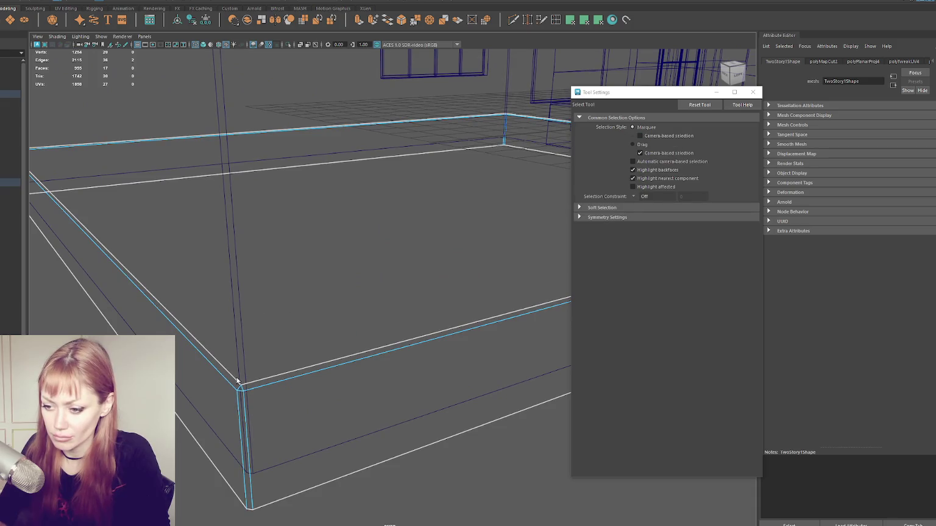
right_click_drag(238, 392, 239, 365, "shift")
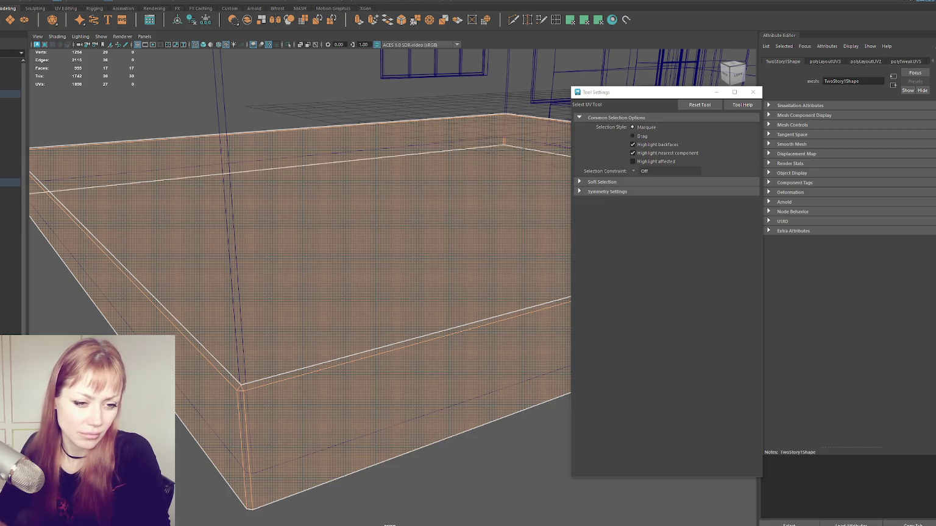
Cut the UVs along the base's left edge, then select the upper and lower base faces
key("ctrl+z")
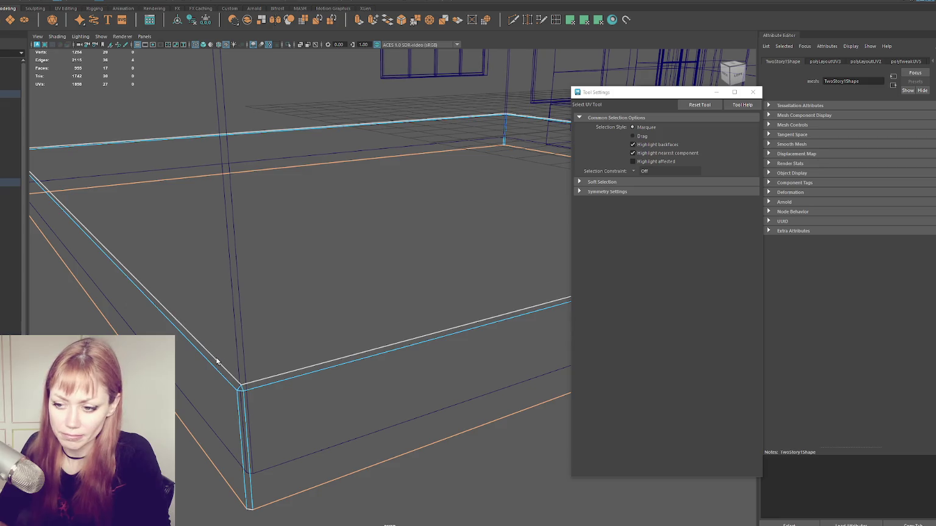
key("q")
left_click_drag(216, 357, 367, 332, "alt")
left_click_drag(316, 331, 304, 326, "alt")
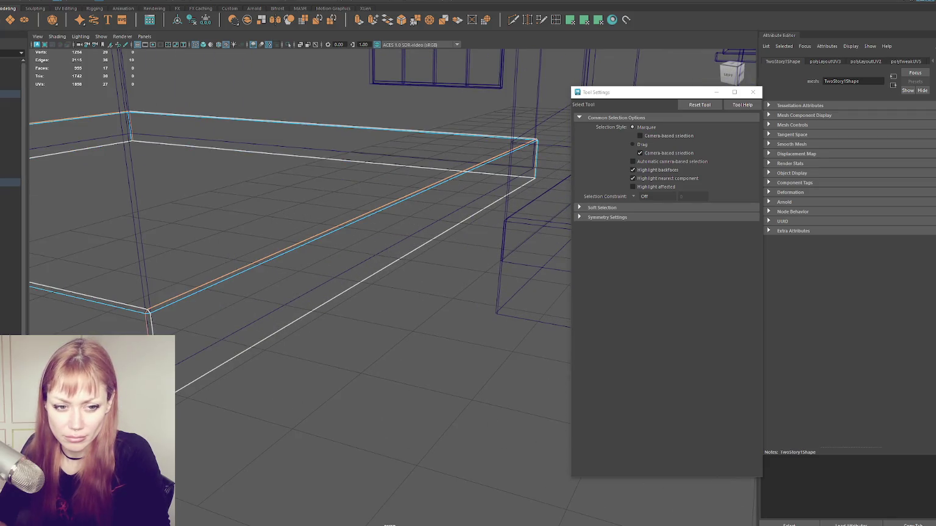
left_click(151, 331)
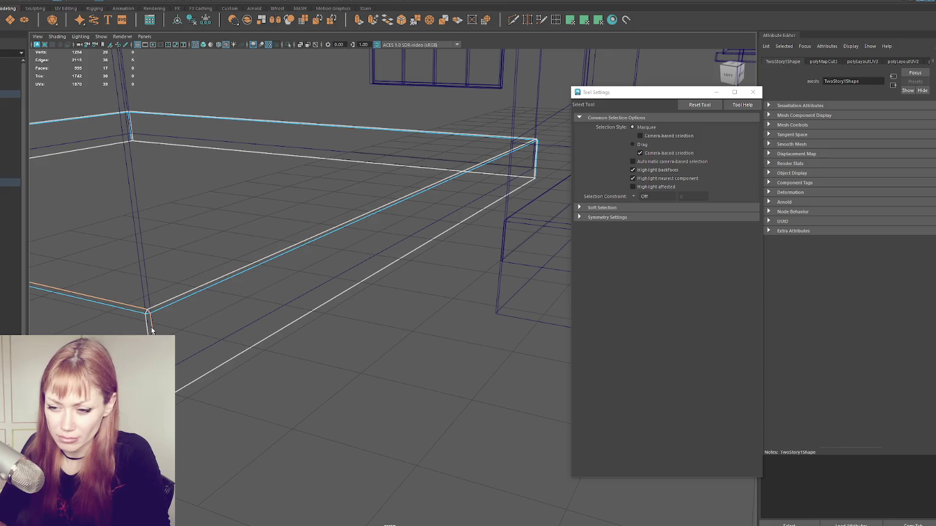
key("ctrl+z")
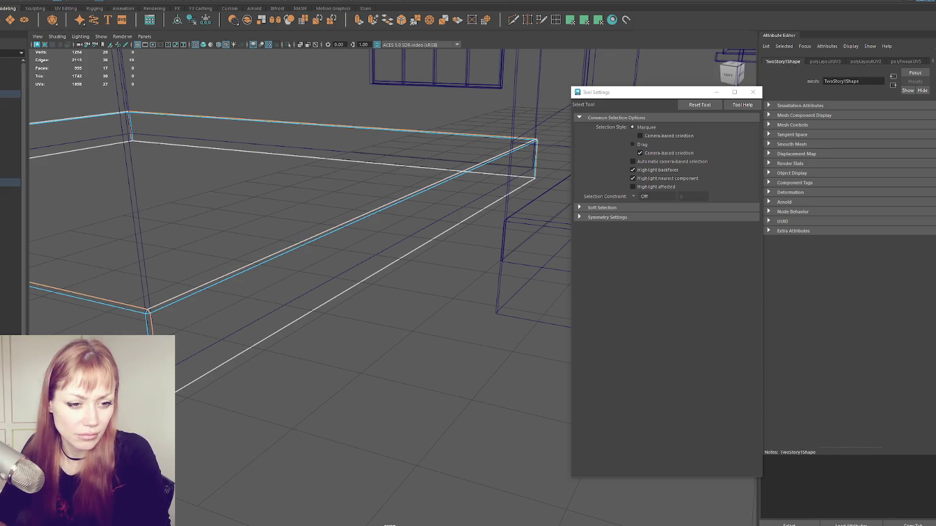
key("shift+z")
key("ctrl+shift+a")
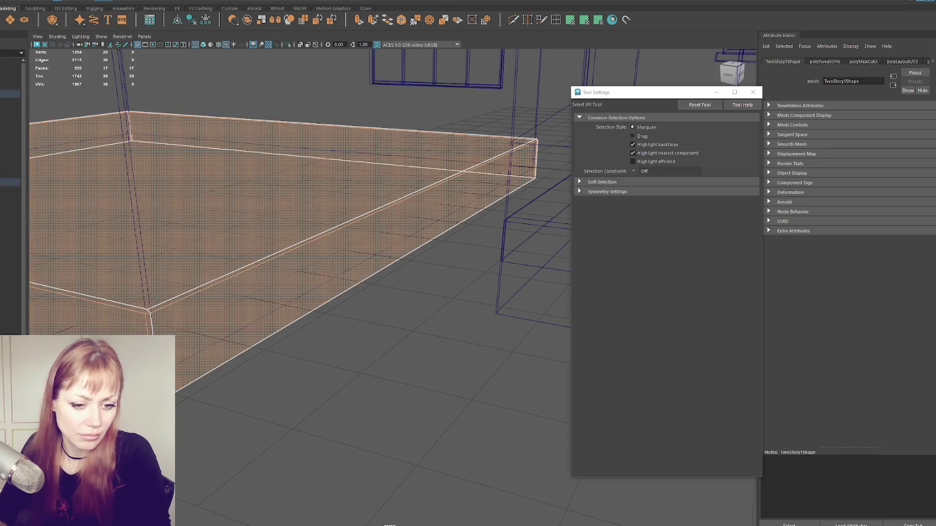
key("Escape")
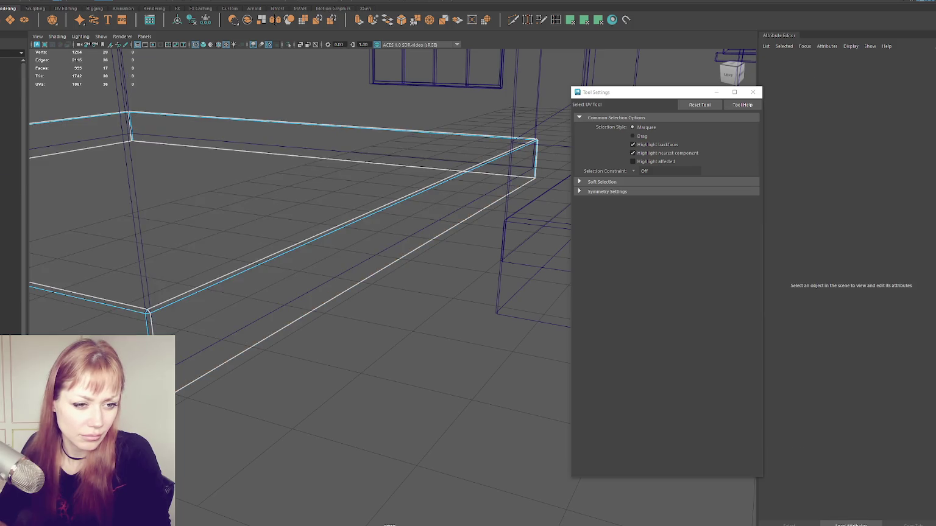
left_click(80, 134)
left_click(92, 304)
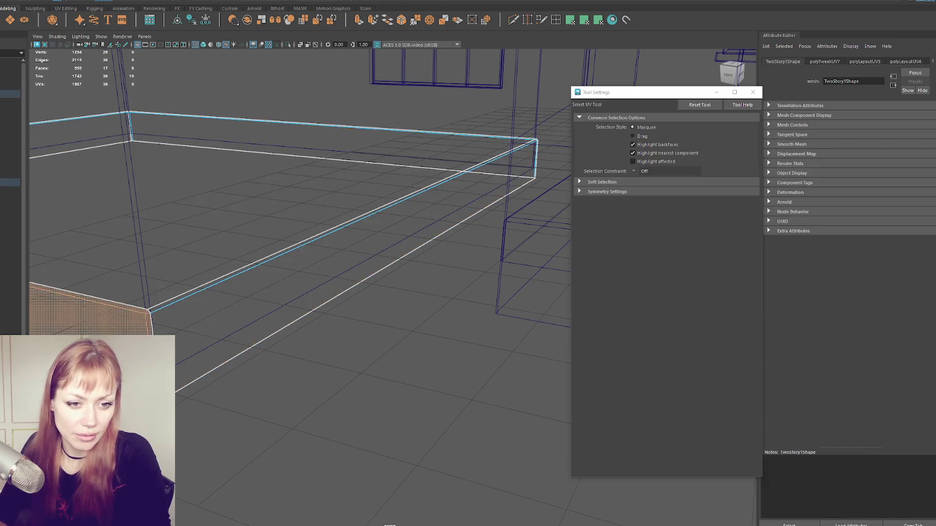
right_click_drag(279, 218, 309, 210)
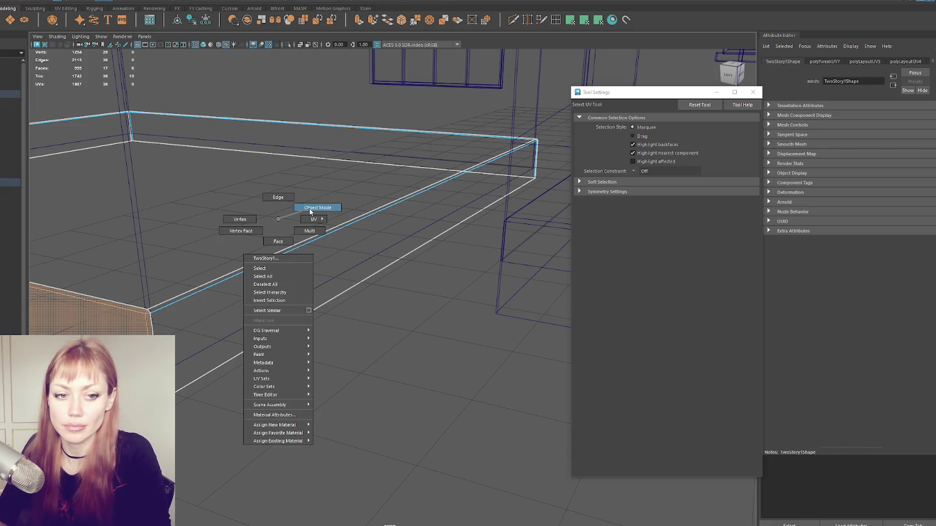
Assign a new Blinn material to the base faces and rename it Concrete
mouse_move(309, 209)
left_mouse_down("alt")
mouse_move(334, 201)
mouse_move(242, 224)
mouse_move(132, 154)
left_mouse_up("alt")
key("6")
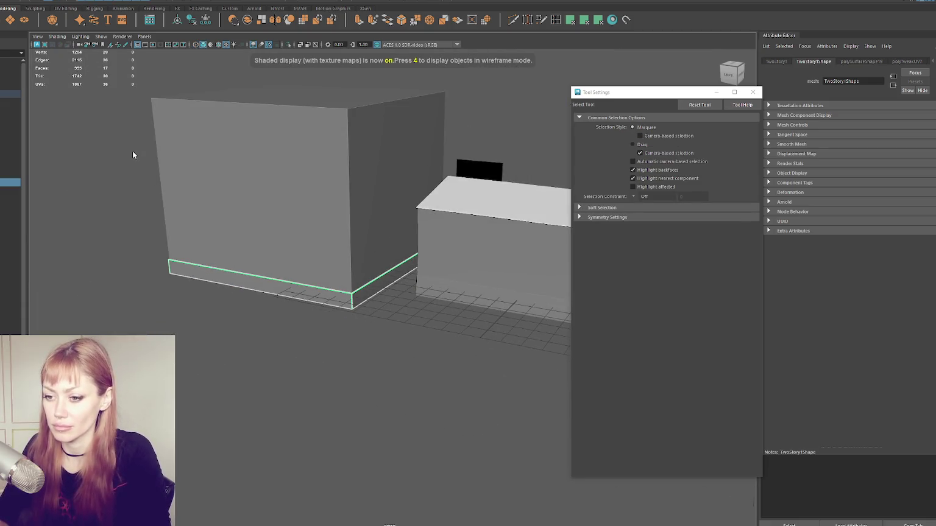
right_click(133, 152)
left_click(198, 383)
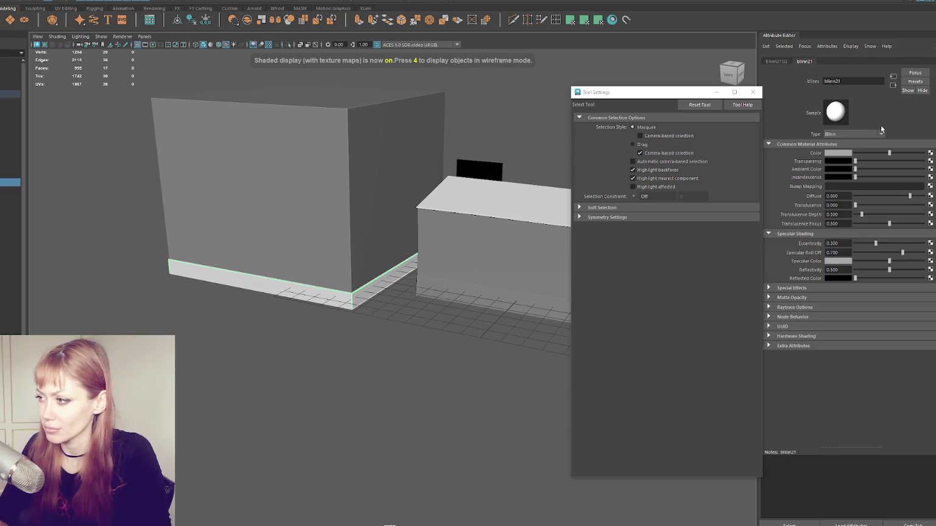
type("Concrete")
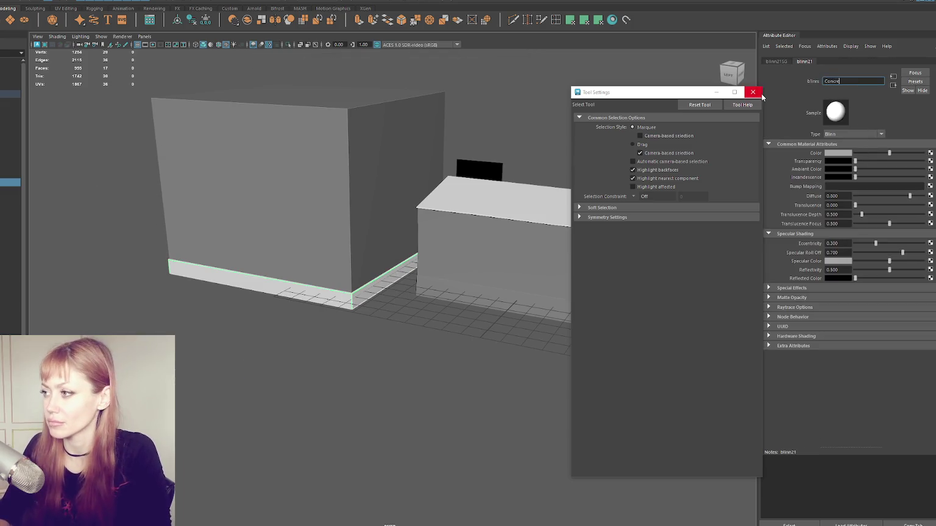
key("Return")
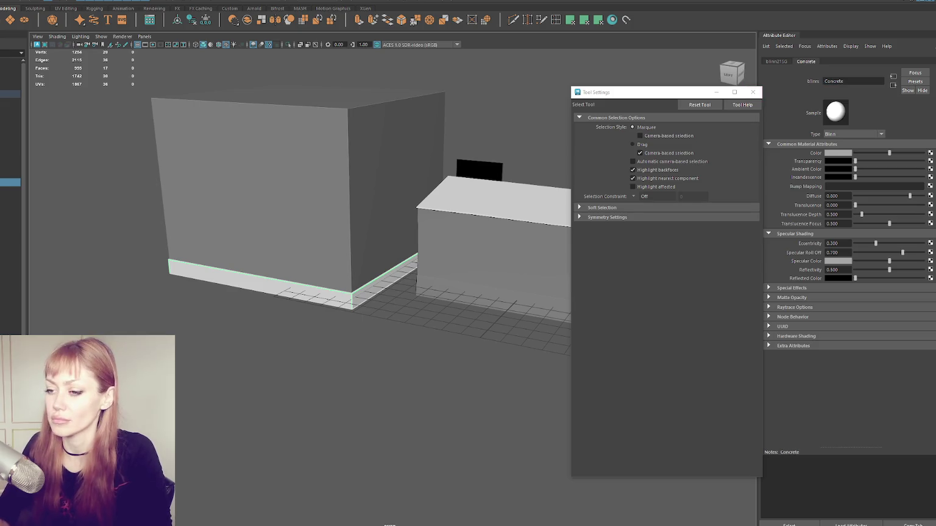
left_click(176, 150)
left_click_drag(313, 295, 195, 236, "alt")
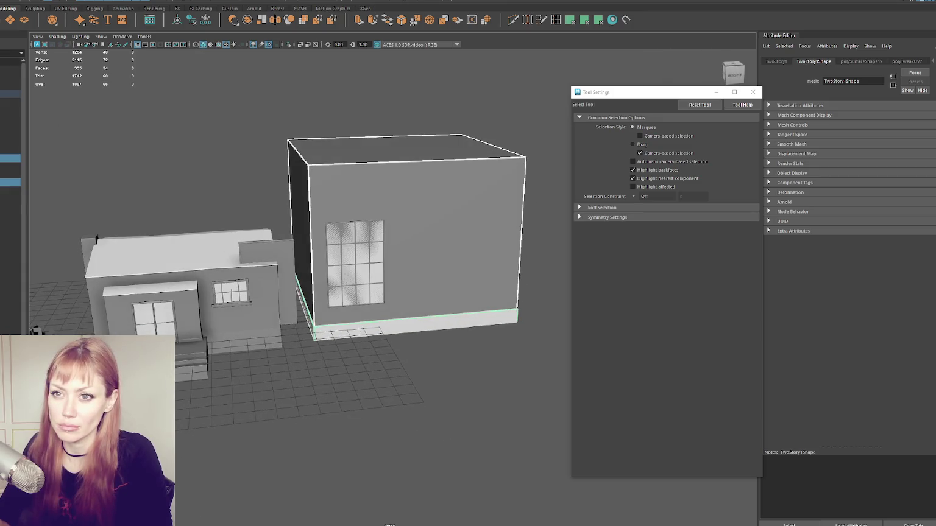
Select the two-story wall, then the small house, and finally the bottom base strip
left_click(85, 73)
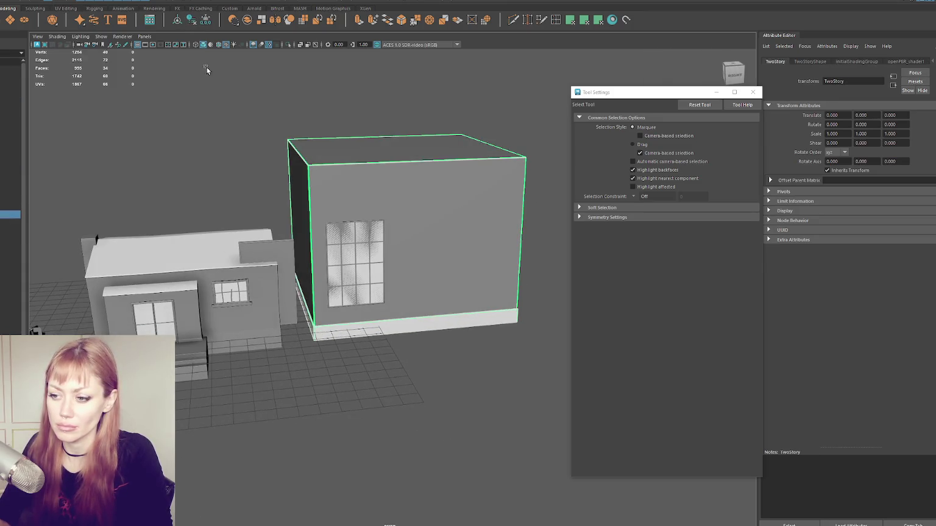
left_click(206, 69)
left_click_drag(207, 69, 278, 142, "alt")
scroll(305, 195, "up", 5)
left_click(11, 182)
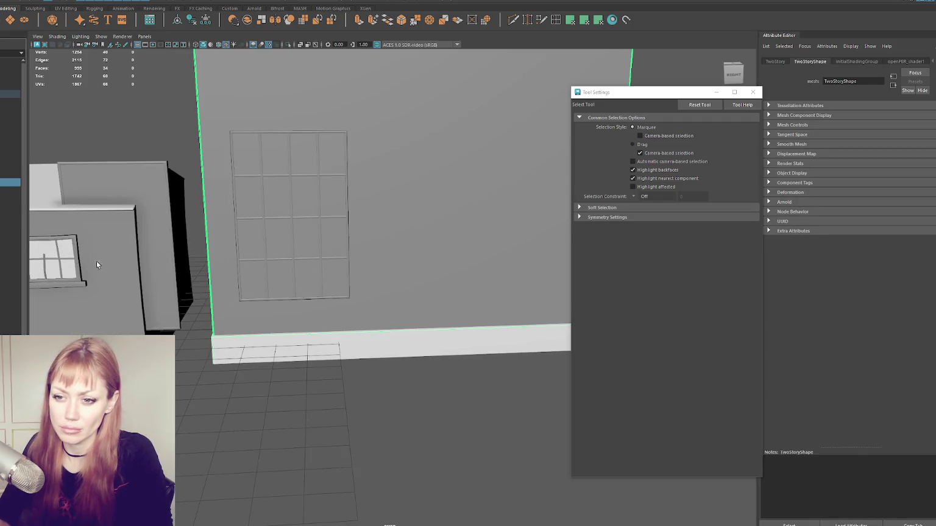
left_click_drag(113, 268, 225, 277, "alt")
left_click(224, 286)
mouse_move(299, 265)
left_mouse_down("alt")
mouse_move(288, 248)
mouse_move(379, 303)
mouse_move(88, 204)
left_mouse_up("alt")
left_click(289, 248)
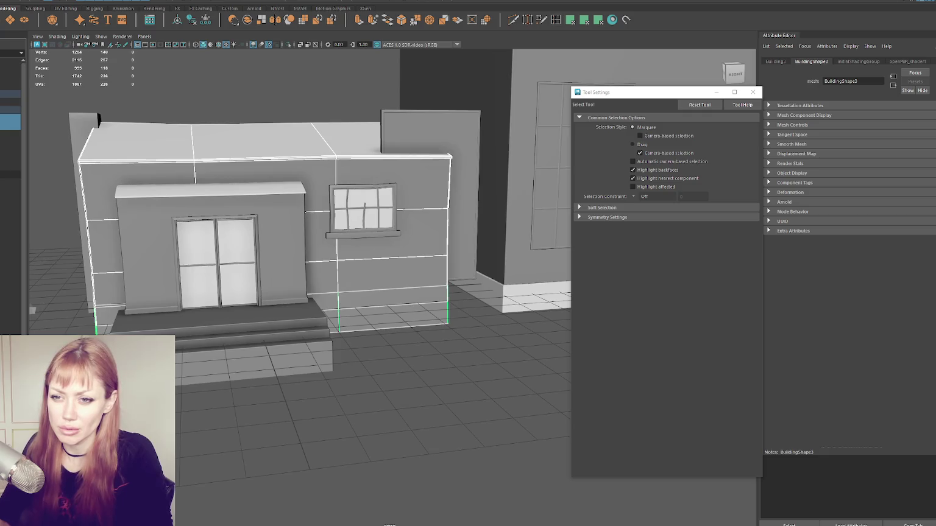
left_click(393, 307)
left_click_drag(326, 301, 360, 307, "alt")
In wireframe edge mode, move the two-story wall's bottom edge loop down slightly
key("w")
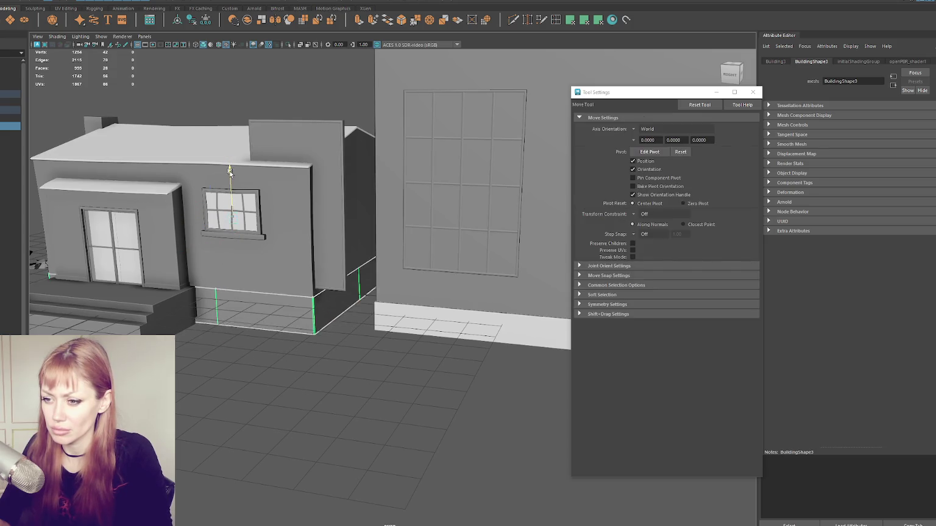
left_click(462, 323)
key("f")
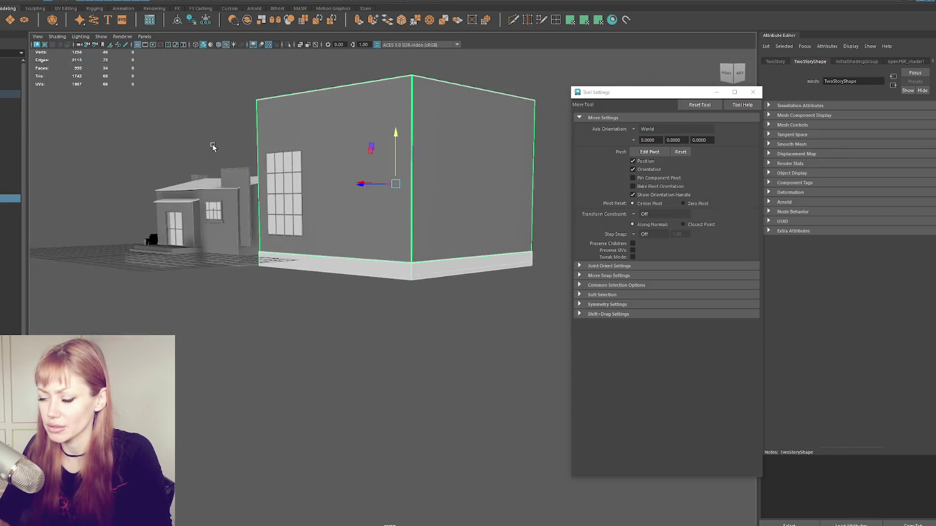
key("4")
right_click_drag(539, 192, 547, 278)
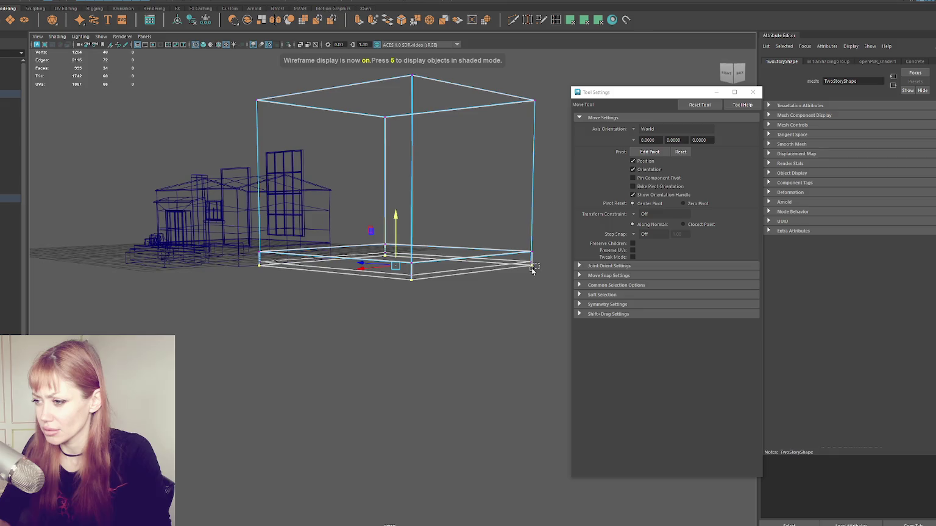
left_click_drag(394, 231, 390, 240)
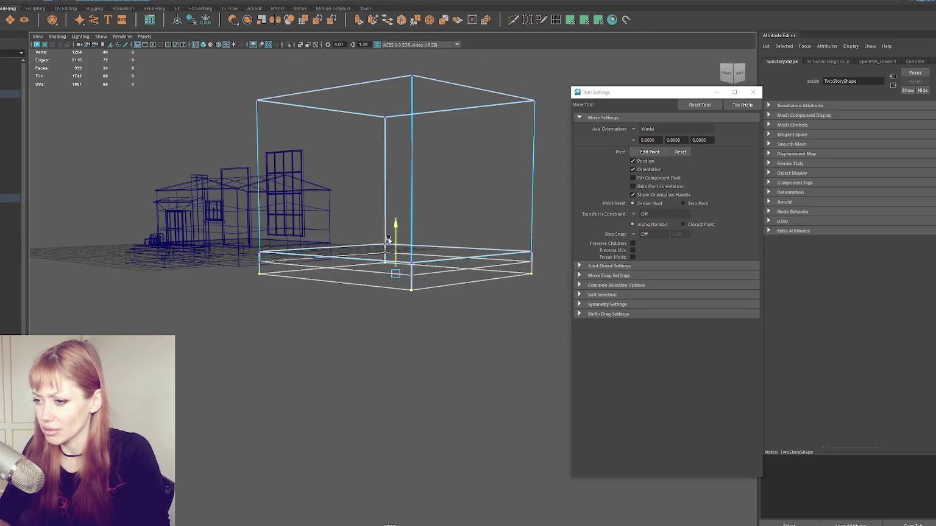
Return to shaded display and select the two-story wall's UVs and a wall face
key("5")
left_click_drag(164, 119, 409, 206, "alt")
left_click(410, 206)
key("F12")
left_click(316, 215)
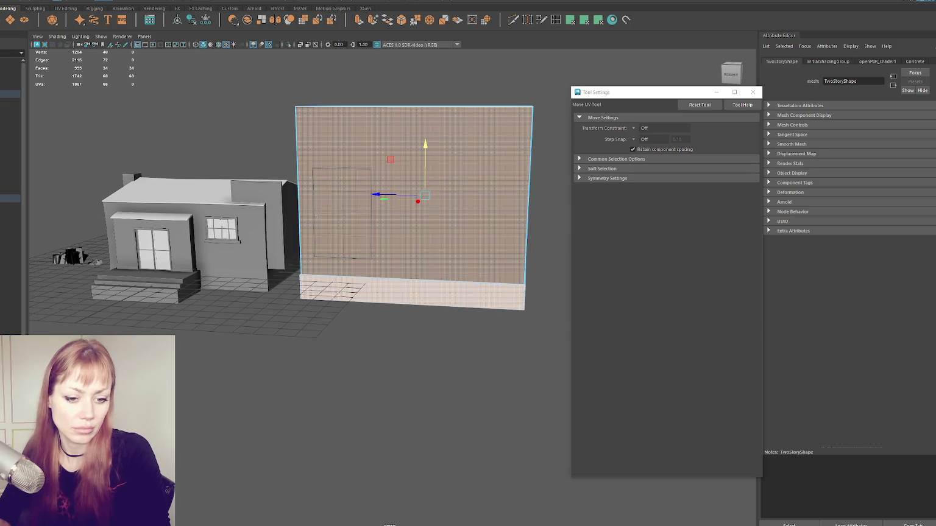
key("F11")
scroll(293, 142, "up", 1)
left_click(339, 154)
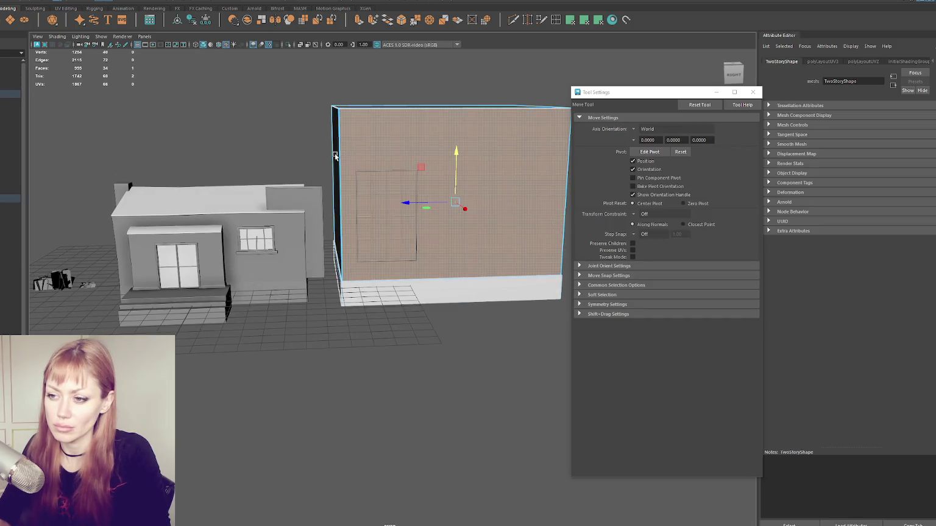
left_click(246, 270)
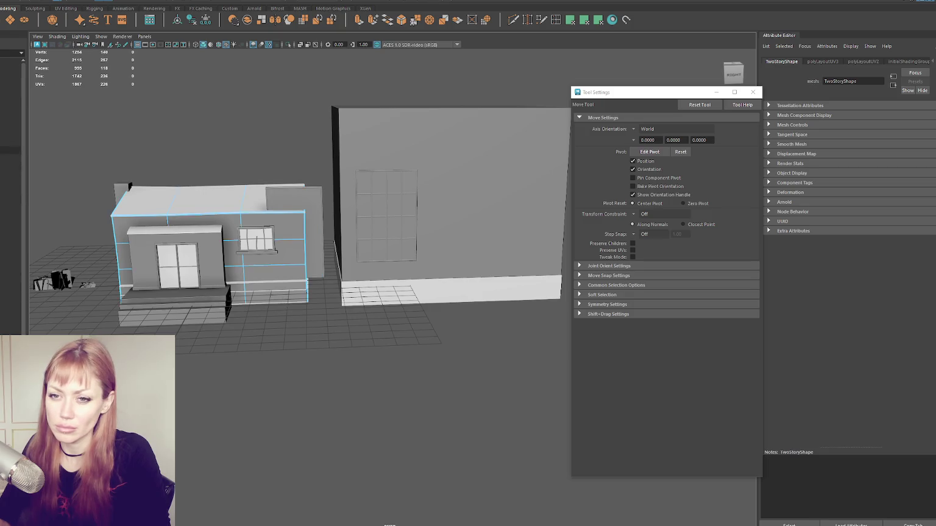
left_click(144, 208)
left_click(16, 126)
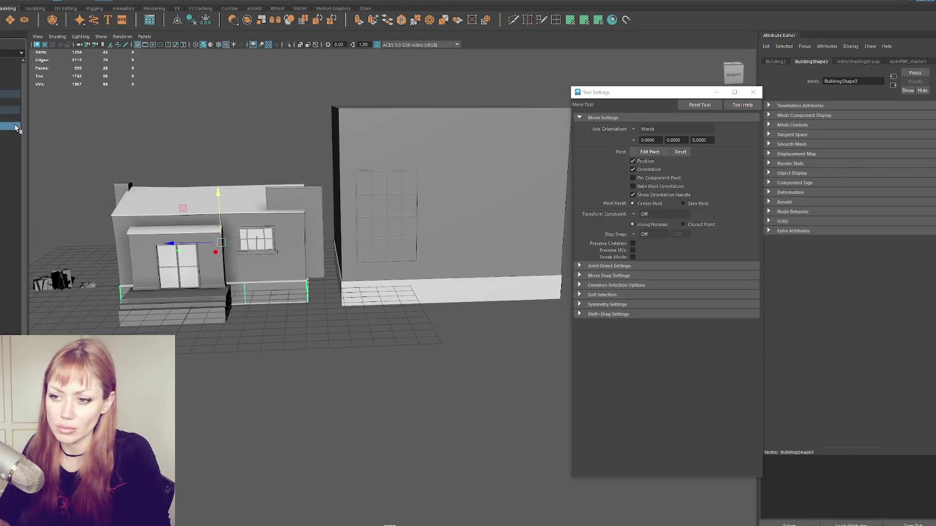
left_click(152, 197)
key("q")
left_click(160, 165)
left_click(274, 295)
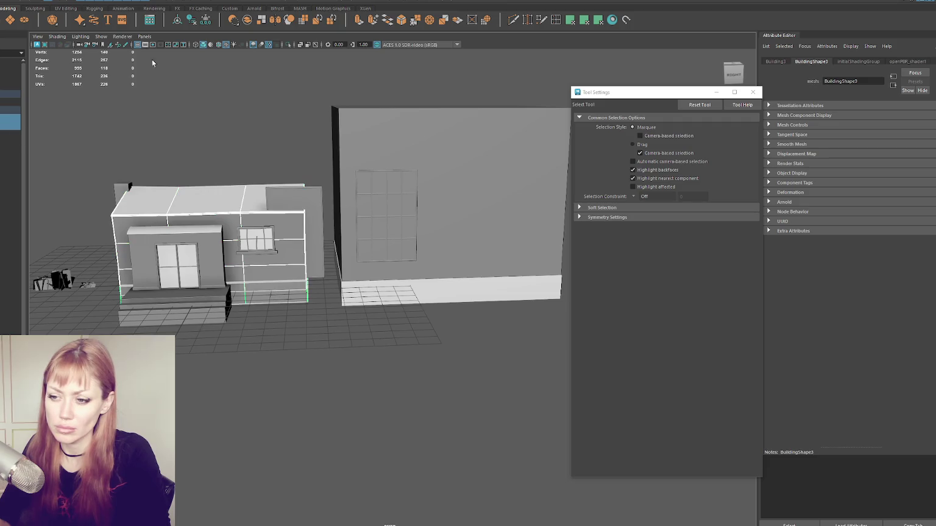
left_click(67, 2)
left_click(85, 37)
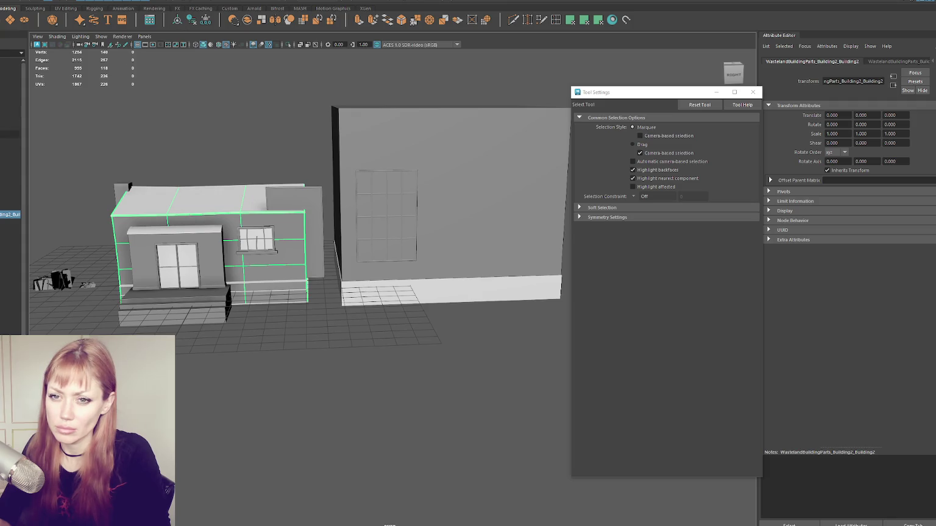
left_click(3, 214)
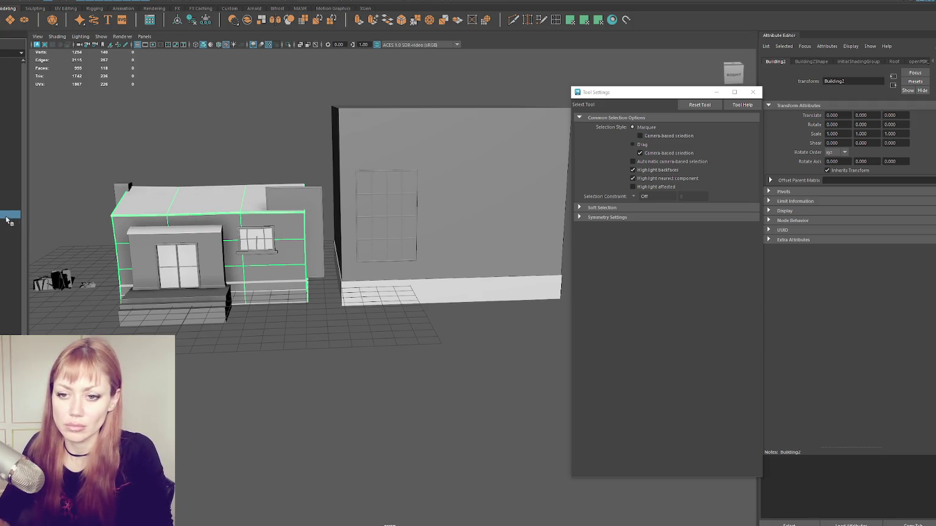
left_click(9, 111)
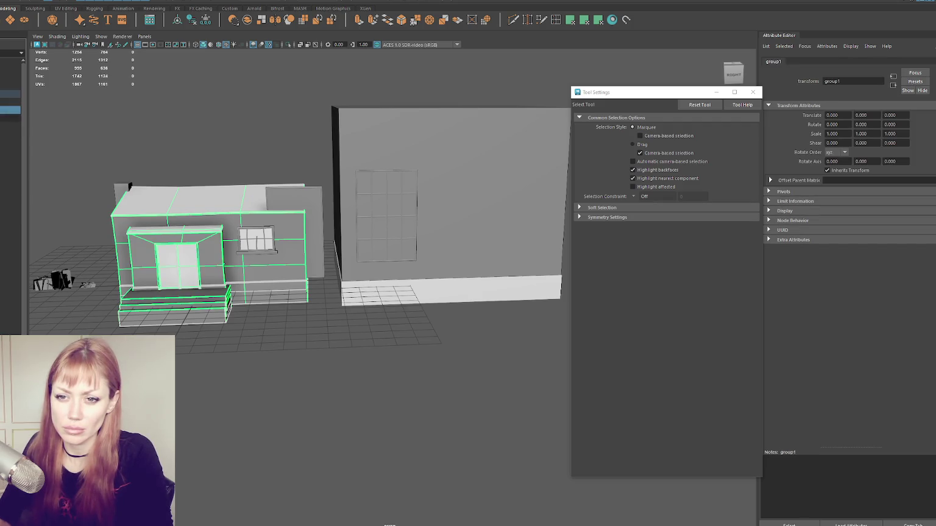
left_click(177, 204)
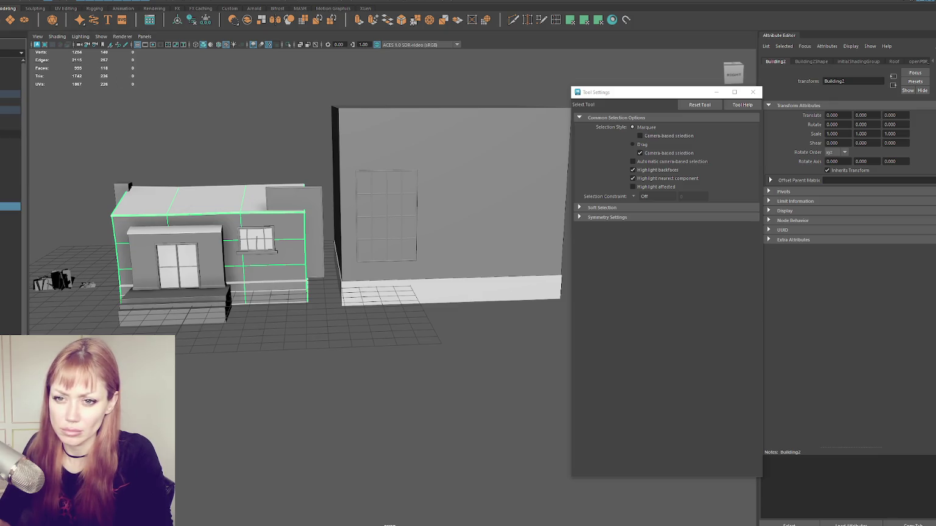
left_click(9, 134)
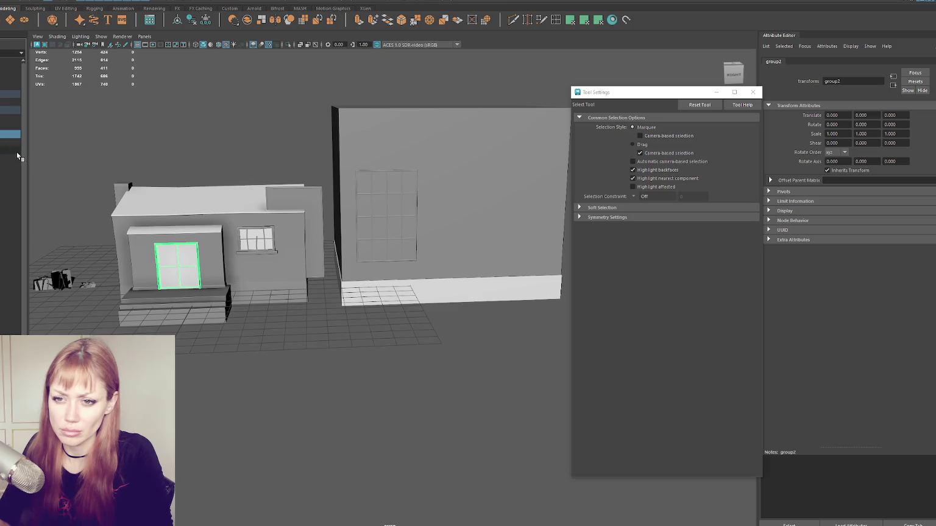
left_click(8, 134)
key("Down")
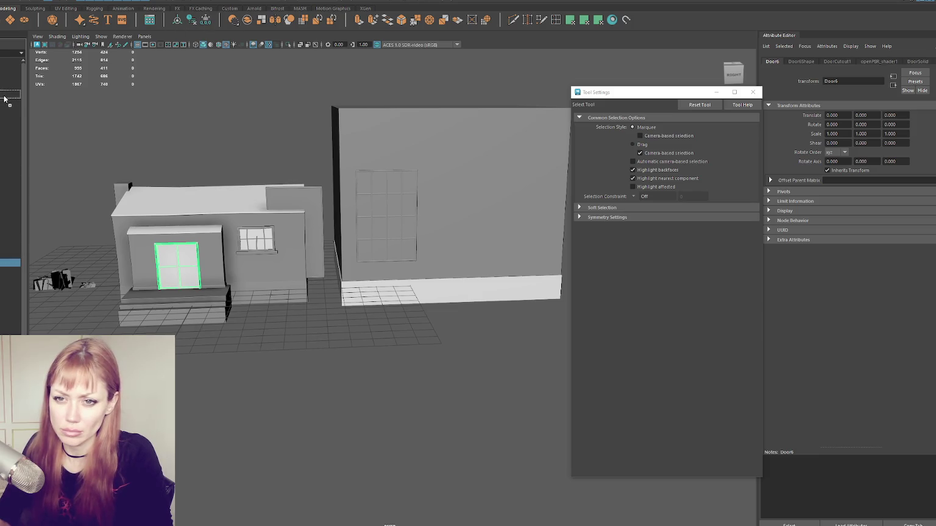
left_click(8, 150)
Isolate the porch step boxes and push the top box's front vertices back to shorten it
key("Down")
key("f")
mouse_move(263, 302)
left_mouse_down("alt")
mouse_move(339, 249)
mouse_move(262, 270)
left_mouse_up("alt")
key("Up")
key("ctrl+1")
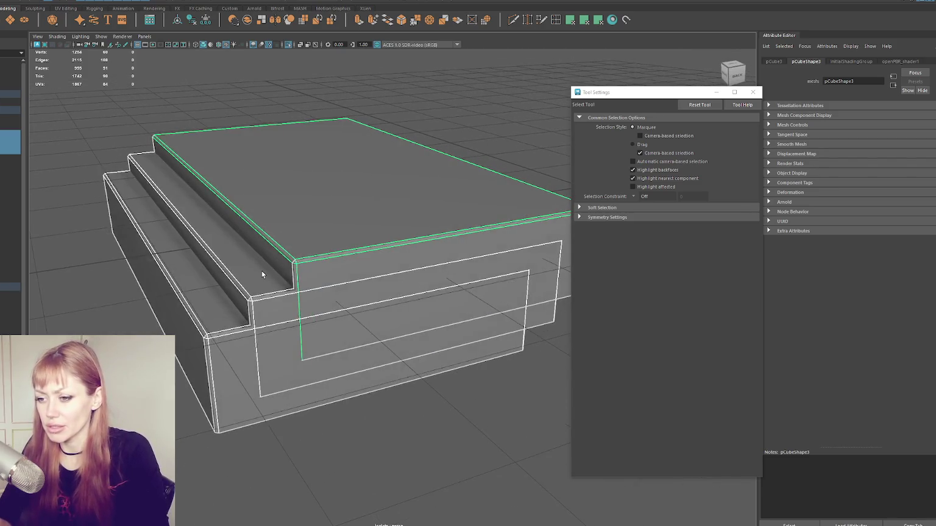
key("Down")
key("F9")
mouse_move(277, 224)
left_mouse_down("alt")
mouse_move(268, 244)
mouse_move(517, 418)
left_mouse_up("alt")
key("w")
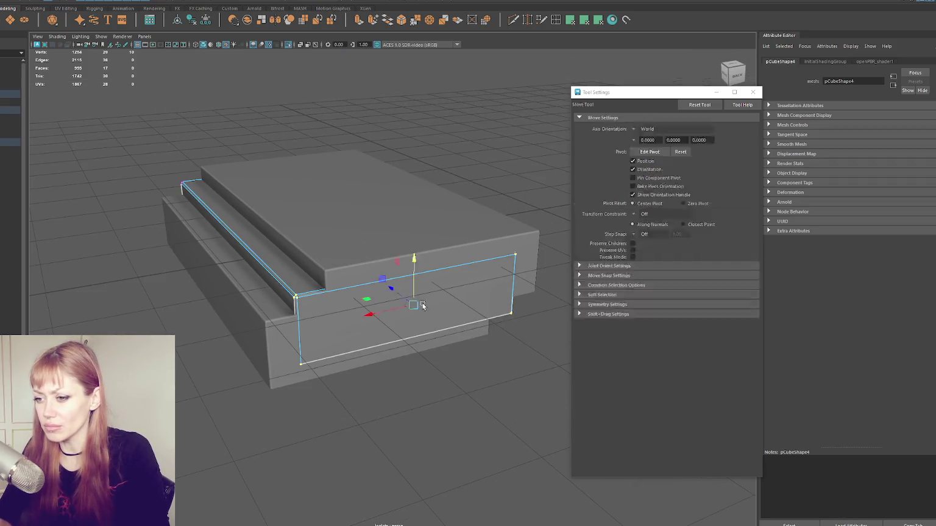
left_click_drag(424, 308, 382, 297)
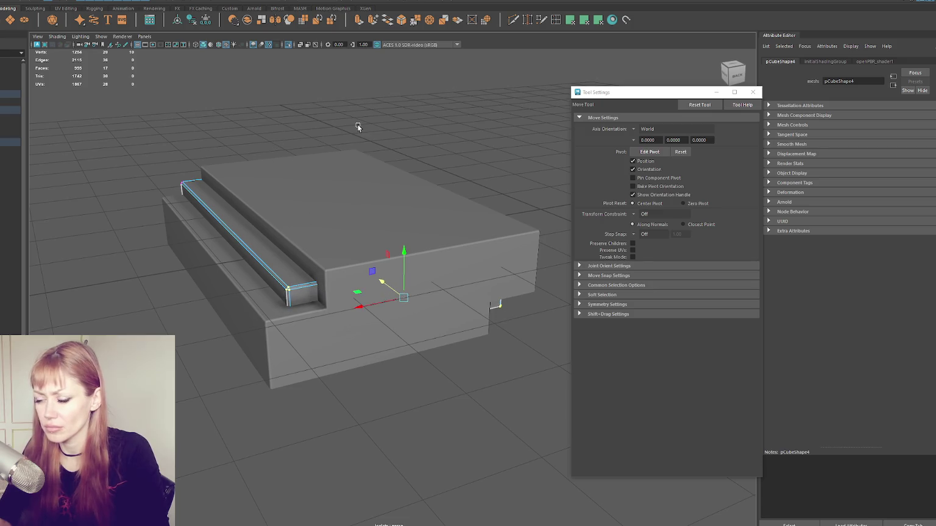
Shorten the lower step box by sliding it along and pulling its right end in
key("4")
left_click_drag(372, 124, 192, 158)
key("5")
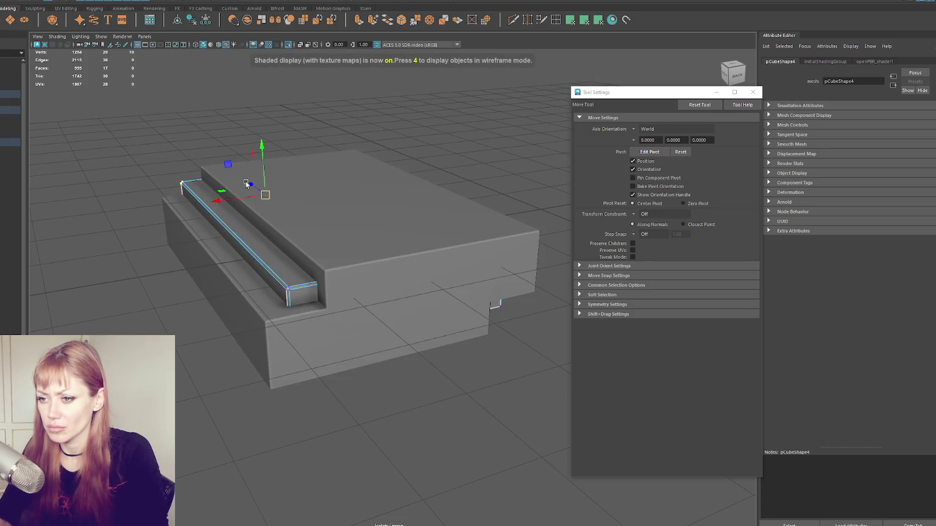
left_click_drag(256, 184, 351, 190, "alt")
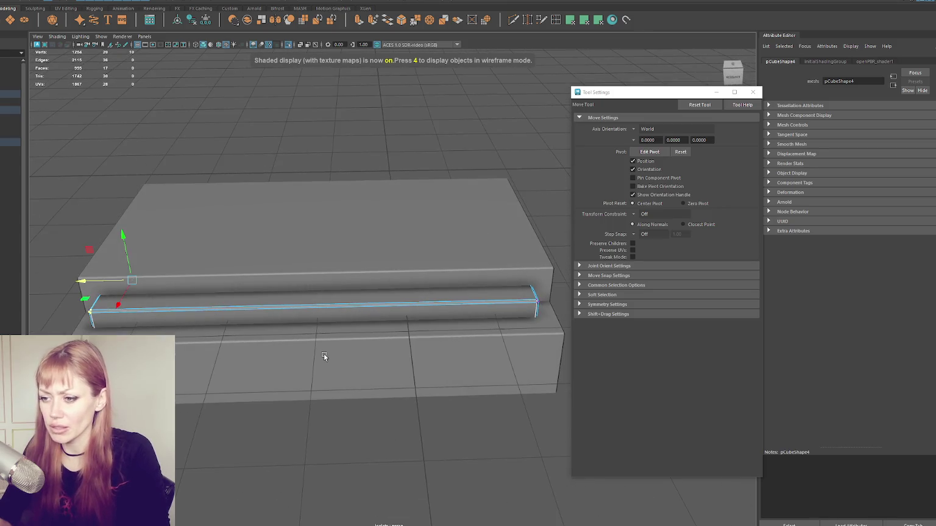
left_click(205, 348)
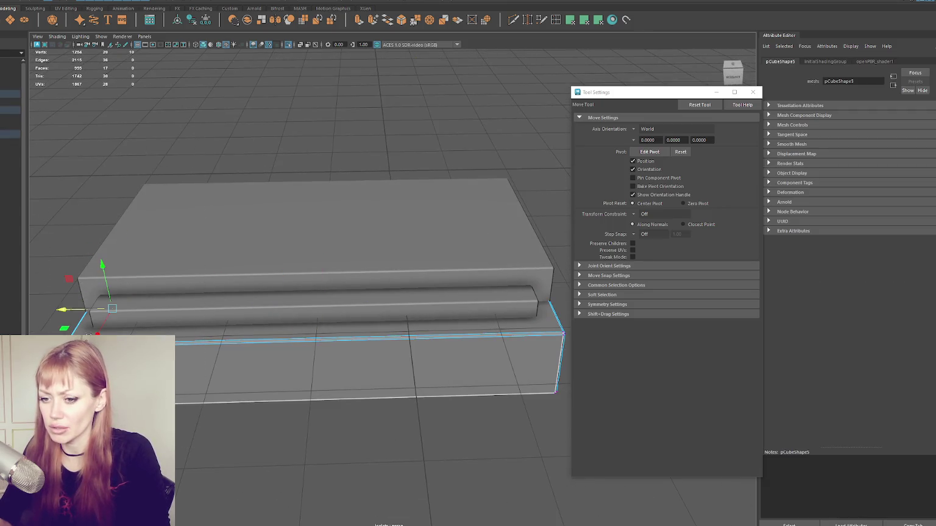
right_click(198, 121)
left_click_drag(79, 320, 111, 312)
left_click_drag(609, 268, 511, 414)
left_click_drag(515, 312, 448, 304)
Select the whole stepped mesh and rename it Stairs1
left_click(317, 132)
left_click_drag(317, 131, 441, 130, "alt")
left_click(10, 142)
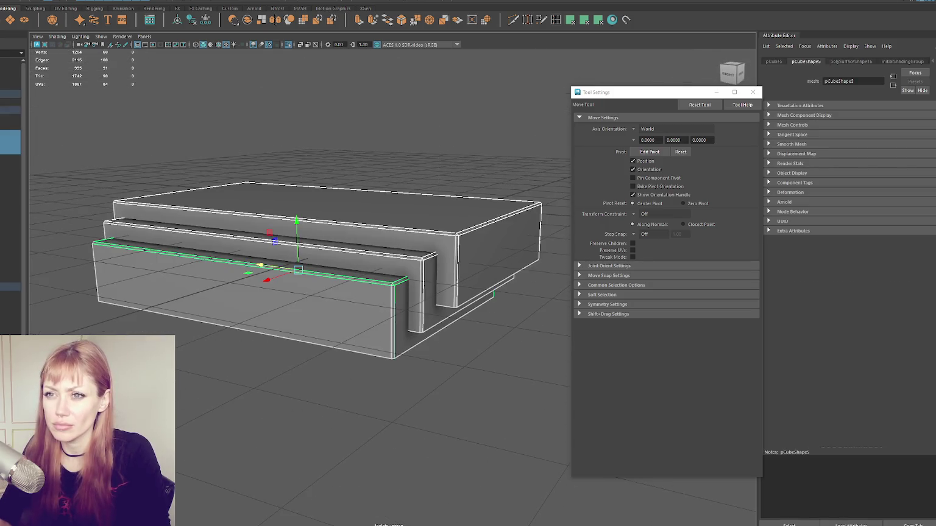
left_click(92, 18)
key("F10")
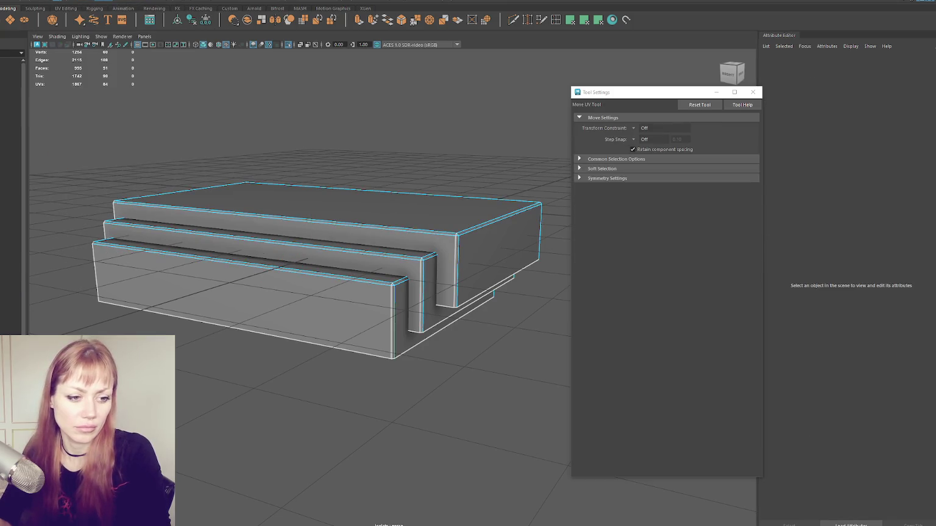
key("ctrl+F11")
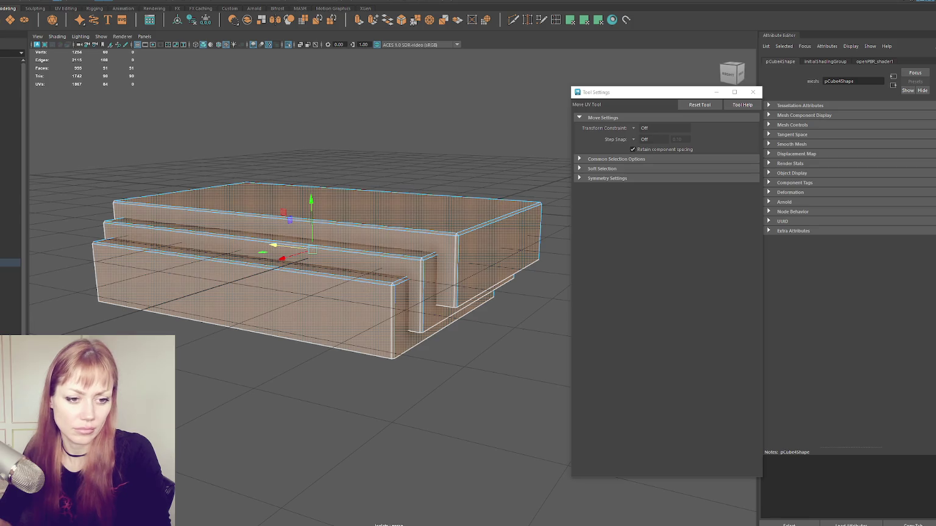
left_click(274, 236)
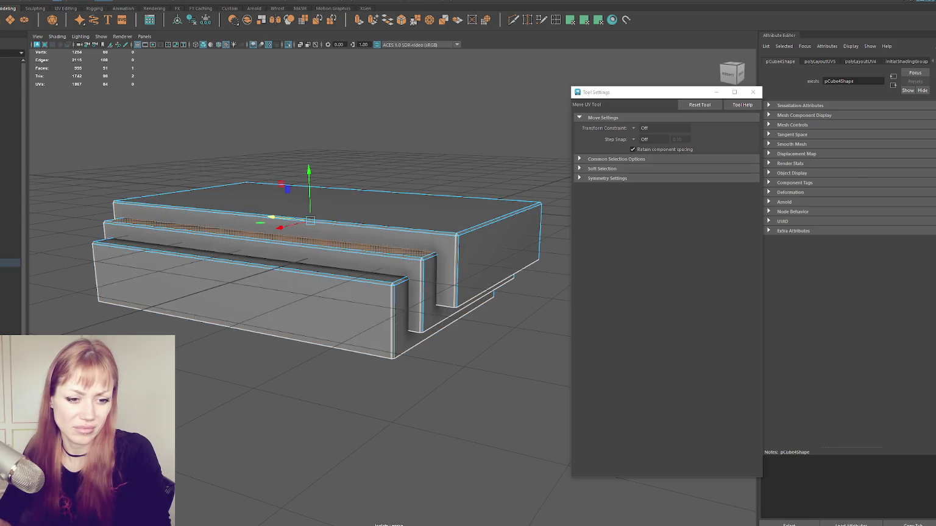
double_click(256, 259)
double_click(366, 210)
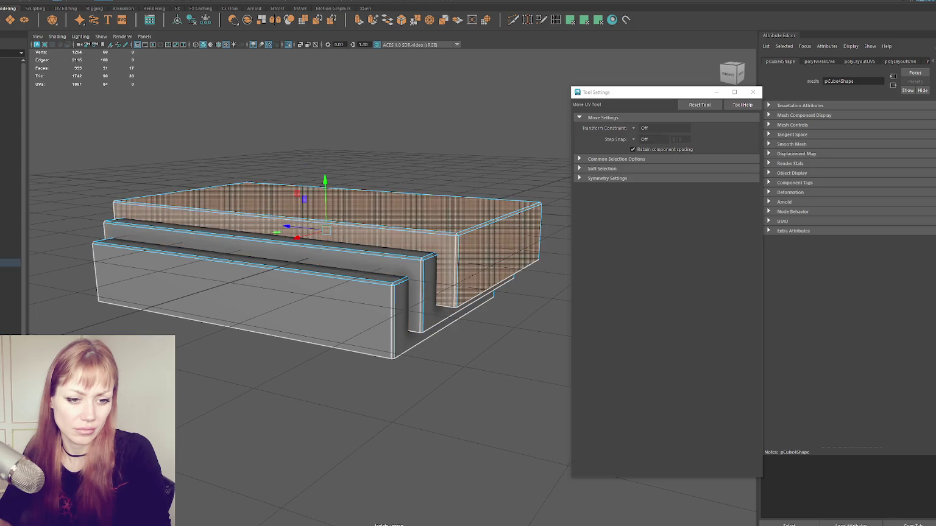
key("F8")
left_click(187, 216)
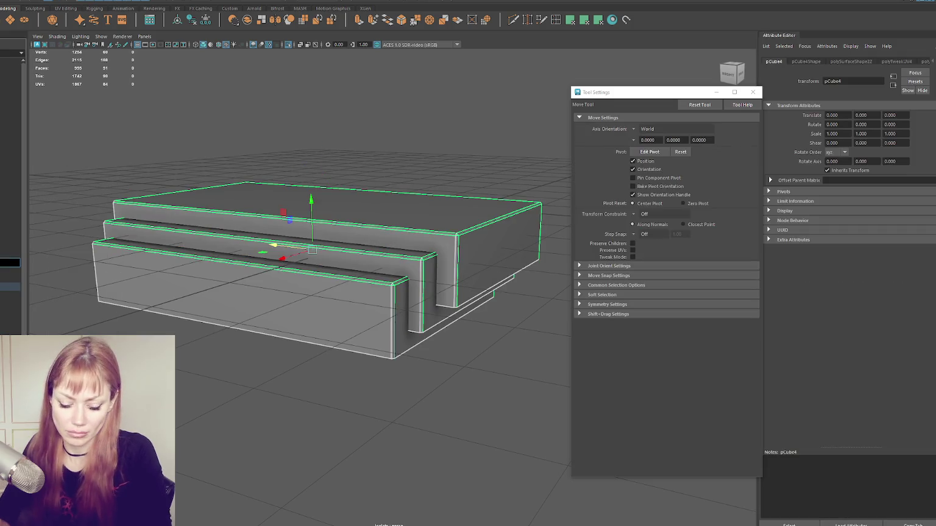
key("Return")
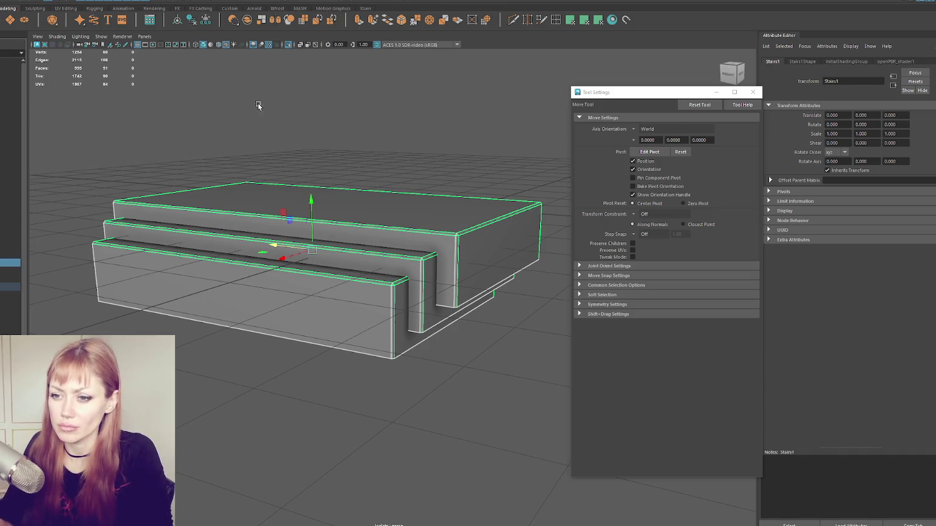
Exit isolate mode and frame the whole house again
right_click_drag(230, 89, 365, 128)
right_click_drag(314, 94, 418, 121)
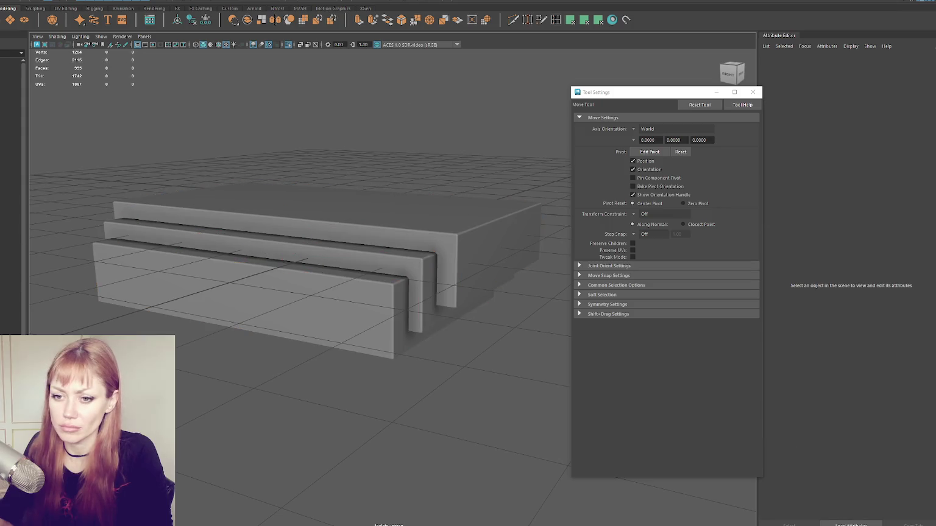
left_click(9, 262)
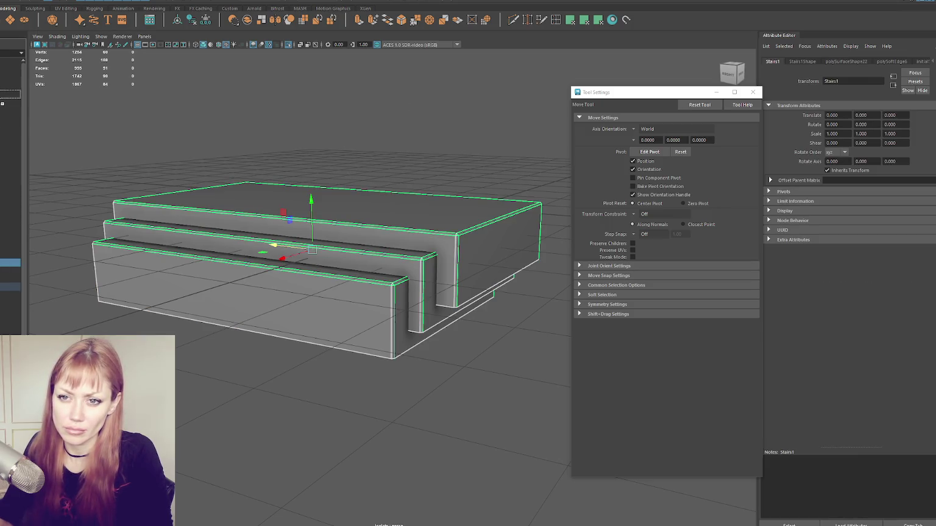
left_click(182, 128)
key("ctrl+1")
scroll(32, 143, "down", 3)
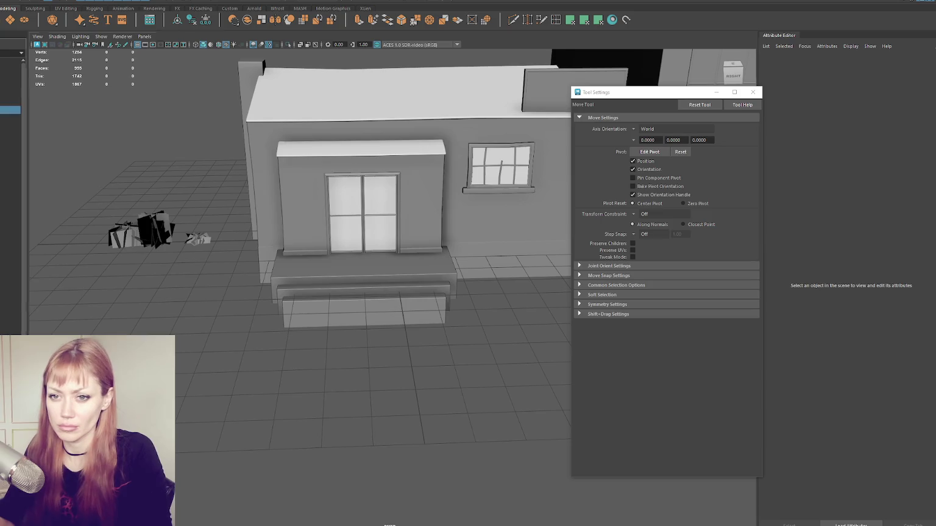
left_click(9, 110)
key("f")
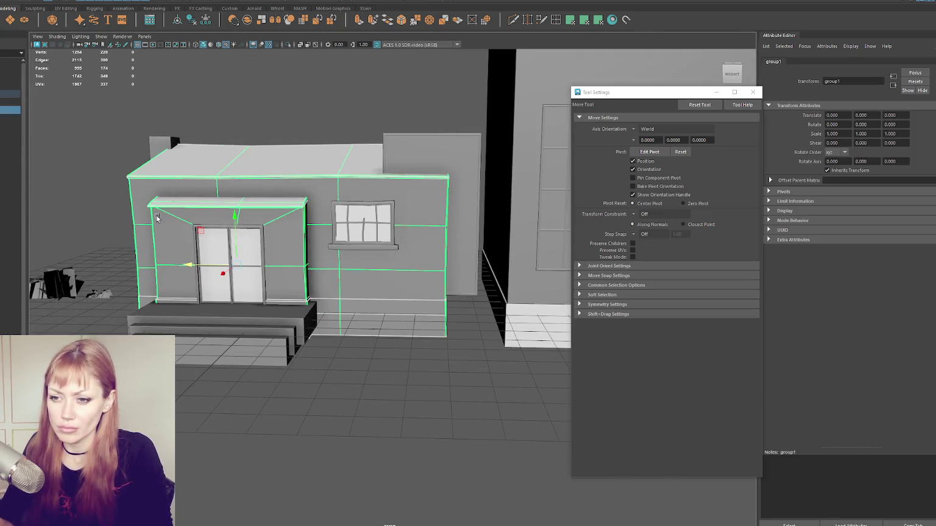
Select the door and its frame under the canopy
left_click(156, 218)
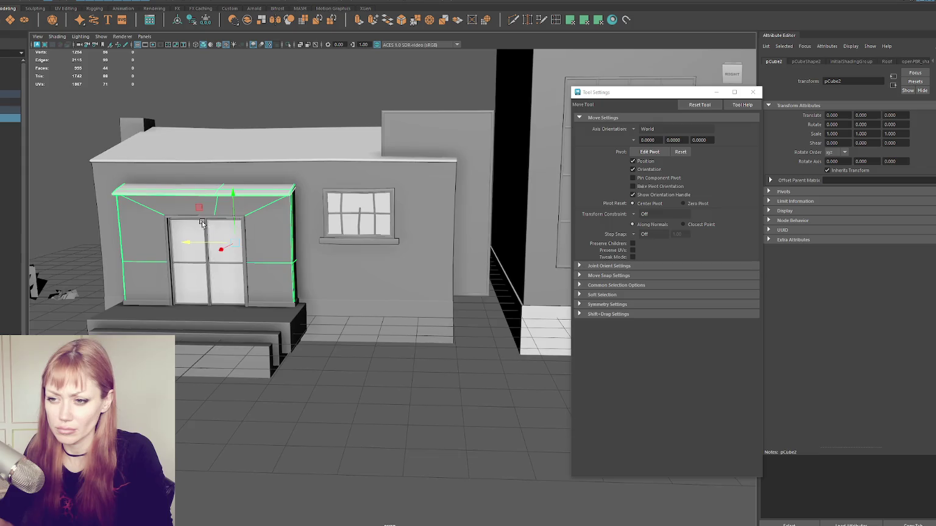
scroll(158, 188, "up", 5)
key("q")
left_click(158, 187)
scroll(158, 187, "down", 5)
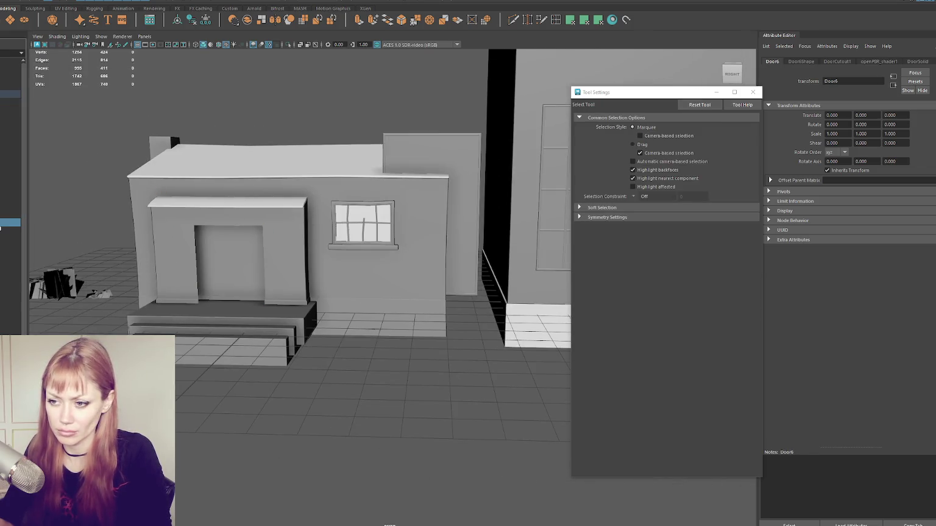
Combine the door and its frame into one mesh and delete its history
left_click(175, 215)
left_click(76, 3)
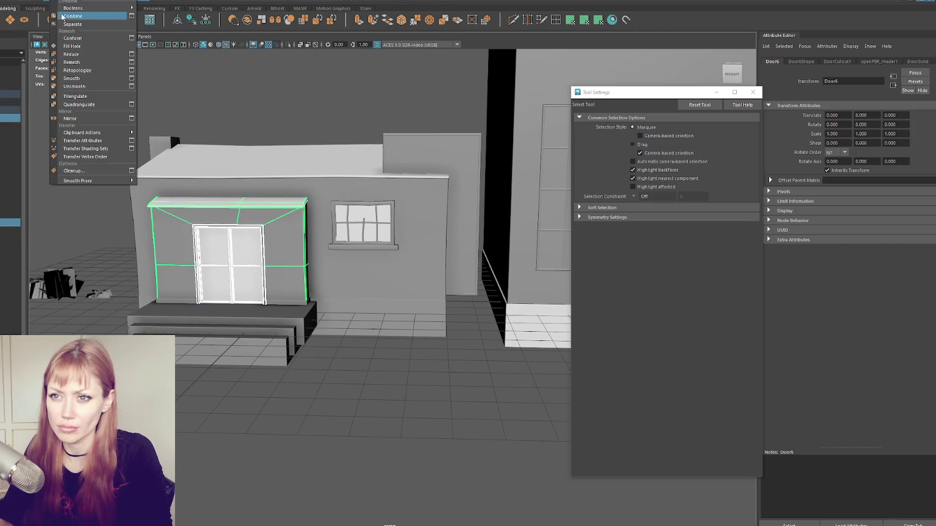
left_click(69, 19)
left_click(193, 20)
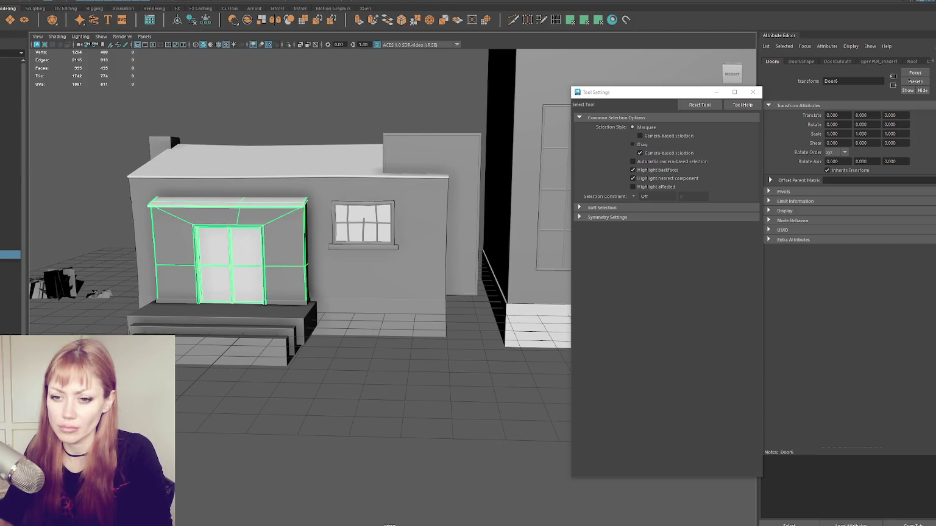
Check the Window object and wall block in wireframe and textured views
left_click(10, 247)
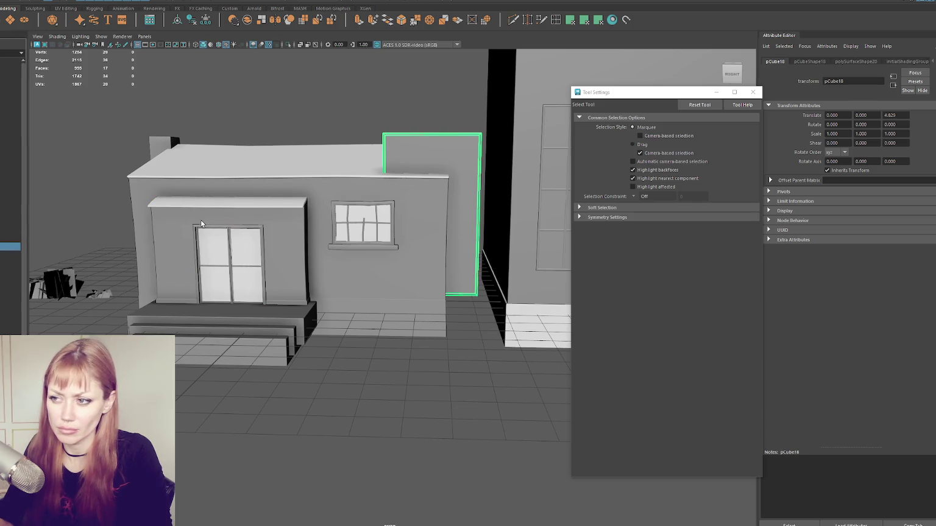
left_click(10, 247)
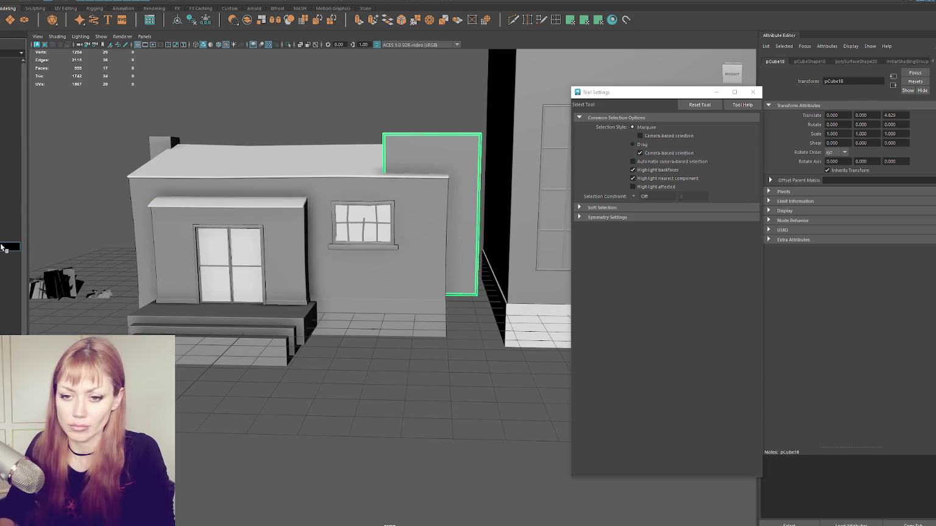
type("Window")
key("f")
left_click(11, 238)
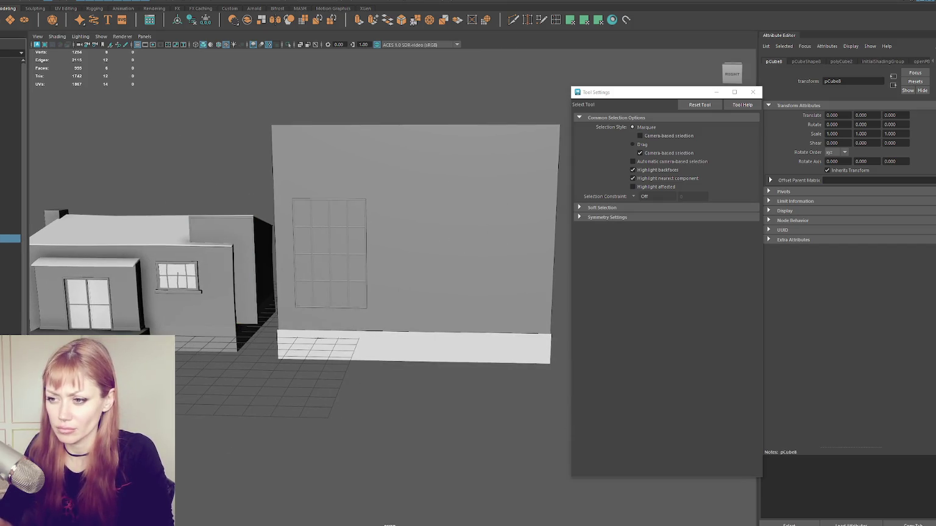
key("f")
key("4")
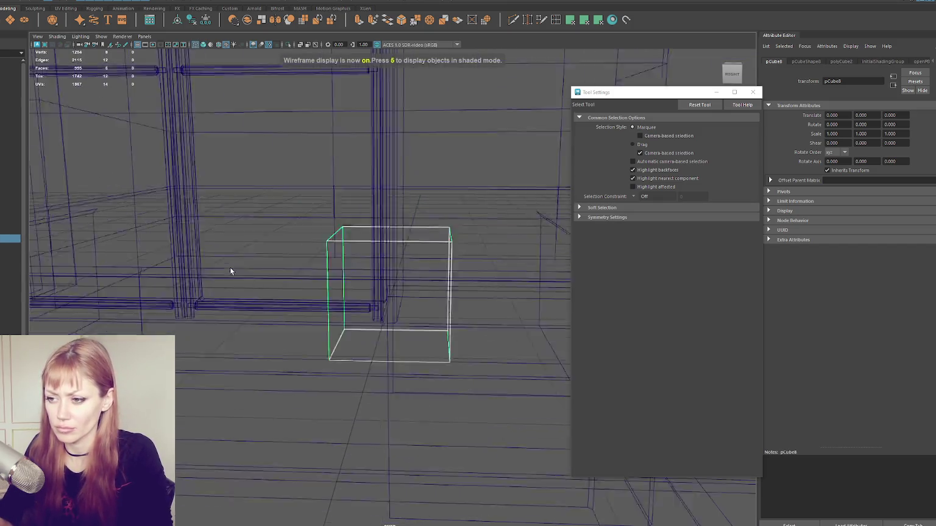
left_click(40, 270)
key("6")
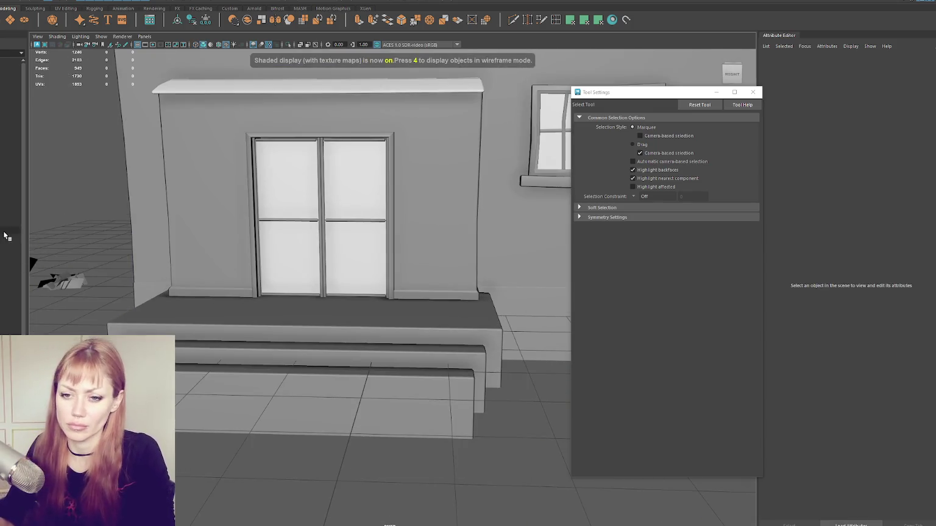
left_click(129, 264)
key("a")
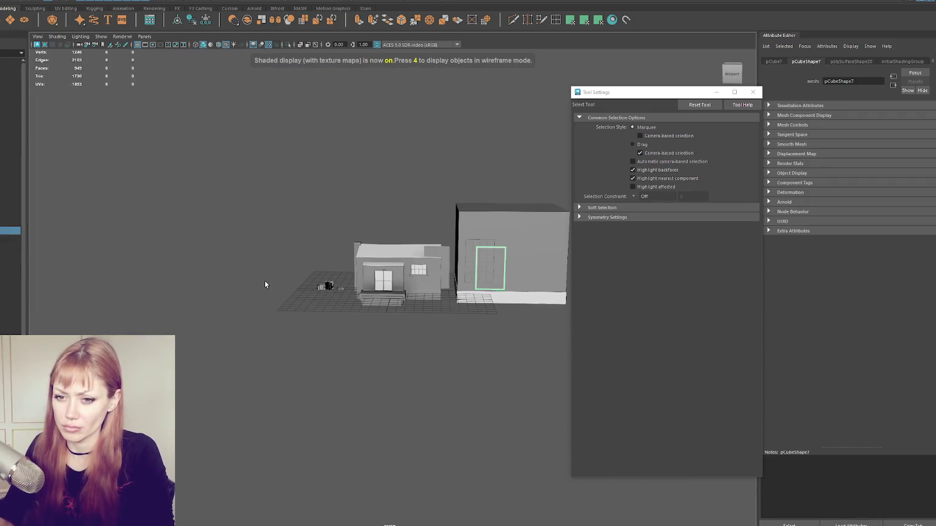
left_click(262, 281)
Inspect the large cube's window mesh
scroll(262, 281, "up", 5)
scroll(221, 331, "up", 5)
scroll(221, 330, "down", 2)
left_click_drag(220, 330, 341, 274, "alt")
left_click(476, 256)
left_click_drag(476, 256, 466, 264, "alt")
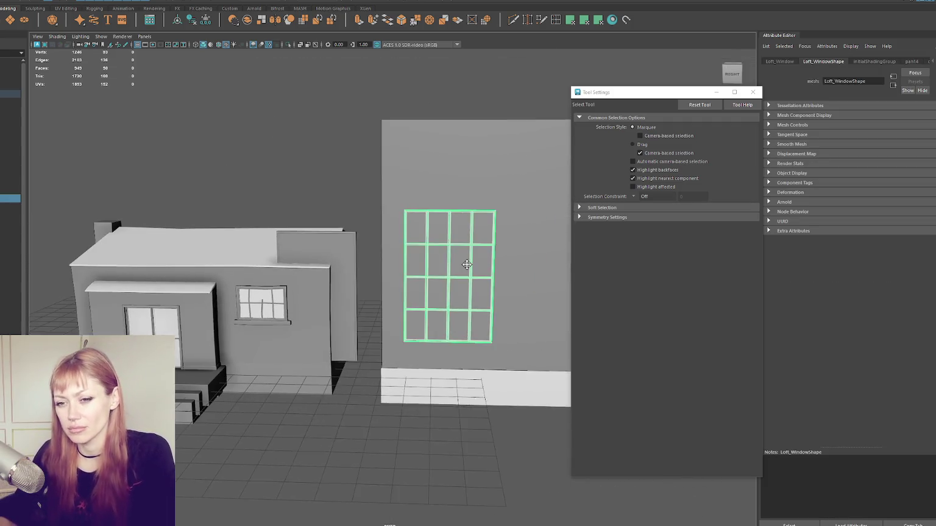
middle_click_drag(467, 265, 446, 271, "alt")
left_click(446, 271)
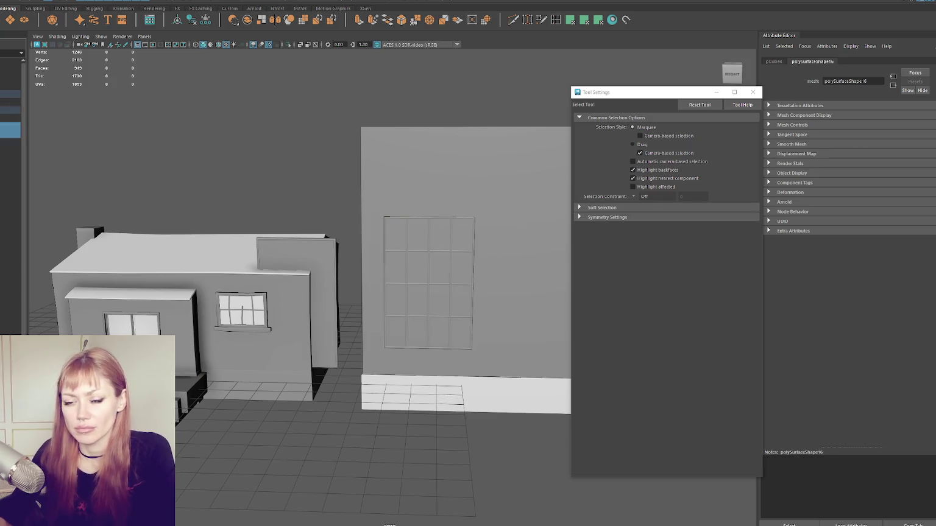
Inspect the left house block and the small piece at its base
left_click(183, 256)
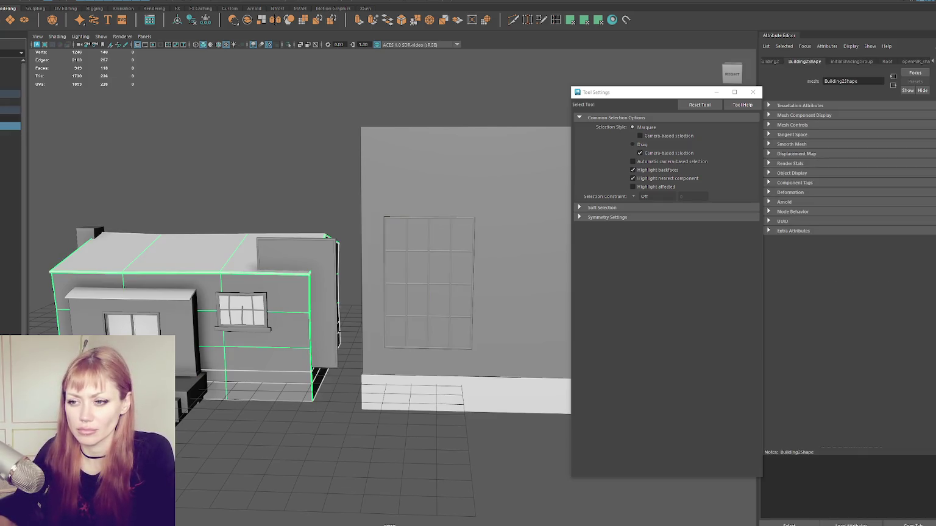
left_click(198, 402)
scroll(220, 231, "up", 5)
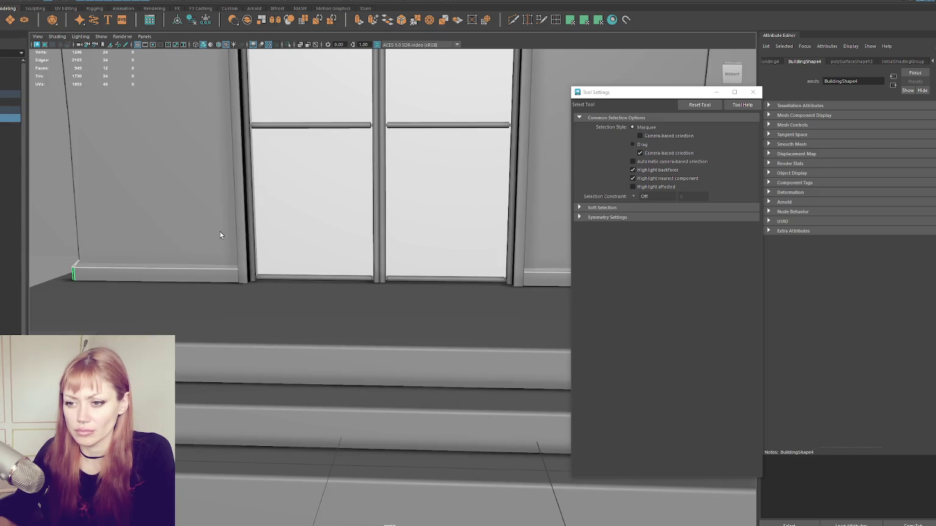
key("4")
key("5")
scroll(243, 220, "down", 5)
right_click(183, 207)
left_click_drag(183, 207, 238, 217, "alt")
Combine the front-door pieces into the single Door7 mesh and delete its history
left_click(357, 317)
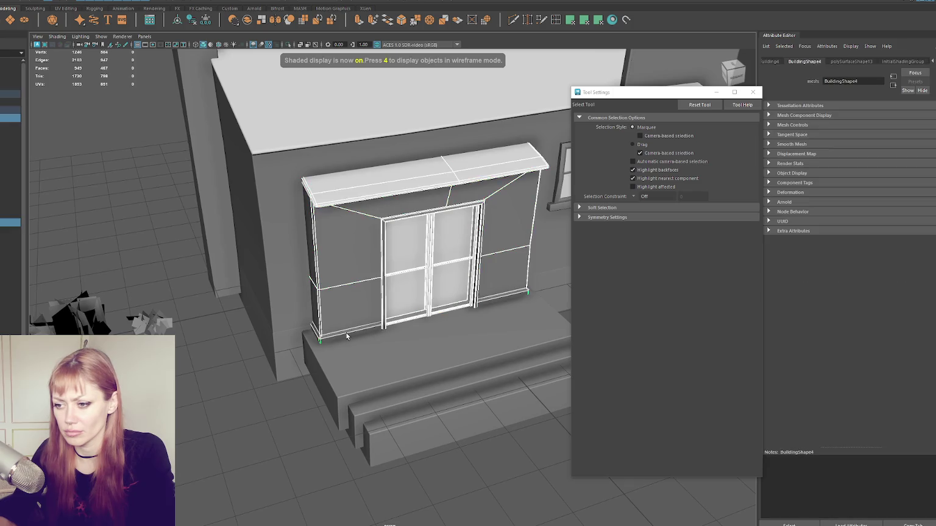
left_click(67, 2)
left_click(70, 16)
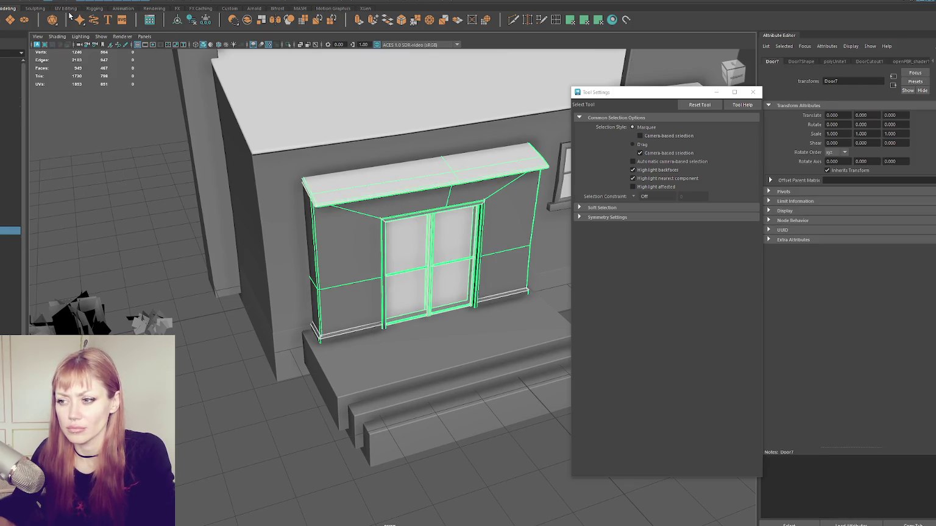
left_click(177, 21)
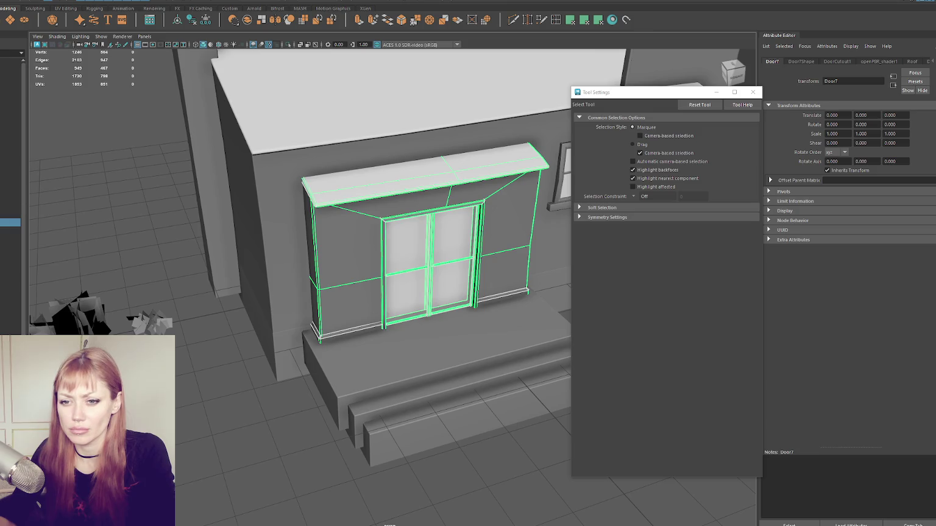
Check the small window and front stairs, then select the WastelandBuildingParts group
left_click(11, 223)
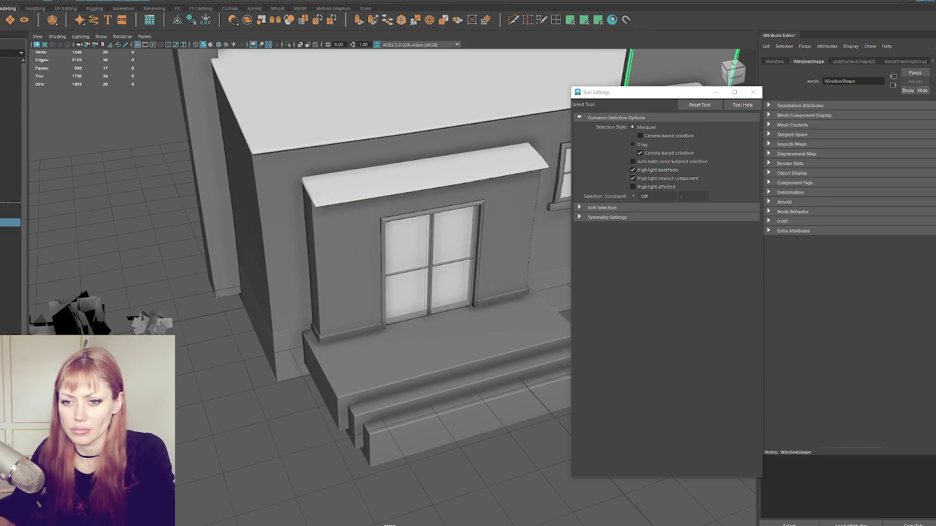
left_click(11, 207)
scroll(203, 203, "down", 5)
left_click_drag(203, 203, 329, 203, "alt")
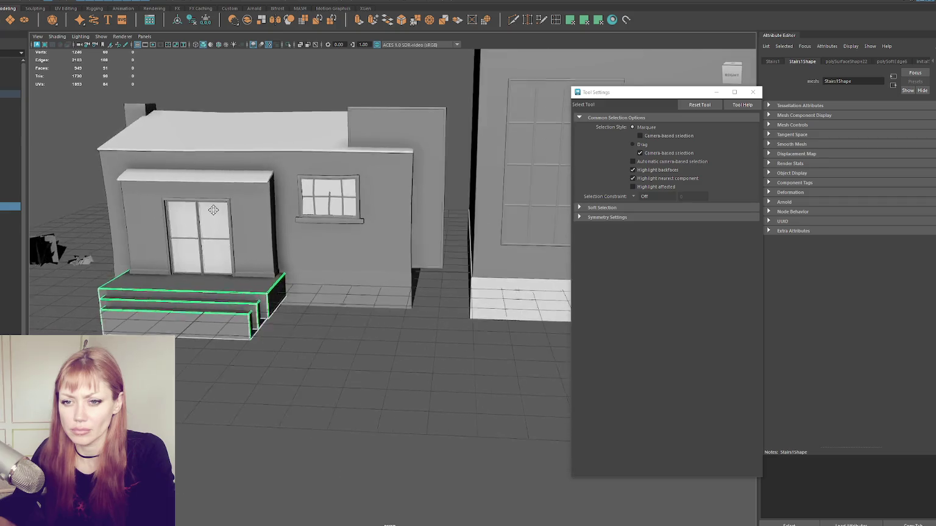
left_click(12, 95)
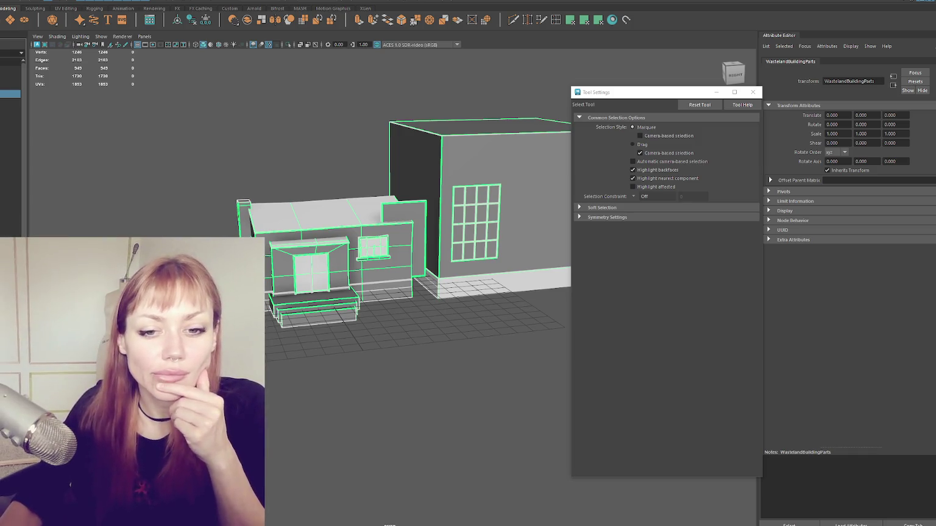
Close the Tool Settings panel and zoom in on the WastelandBuildingParts house
left_click(755, 93)
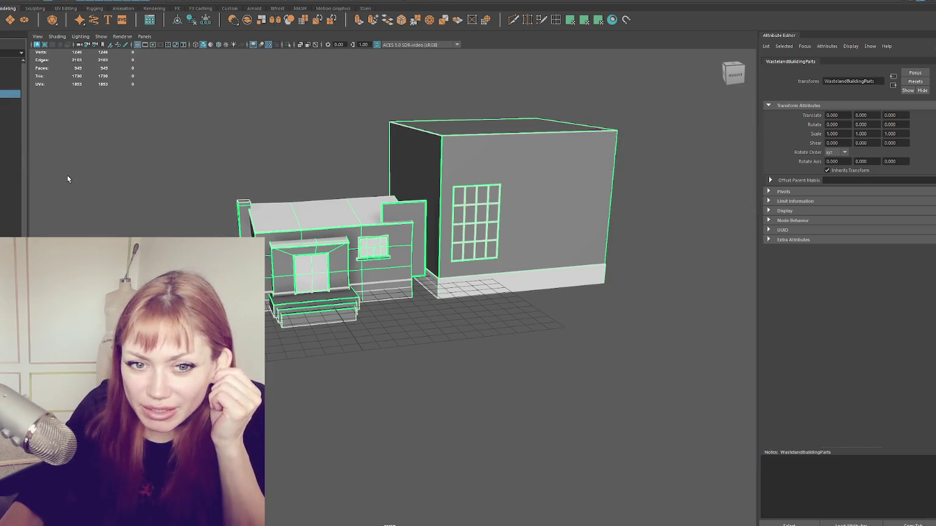
scroll(217, 200, "up", 2)
scroll(213, 196, "up", 2)
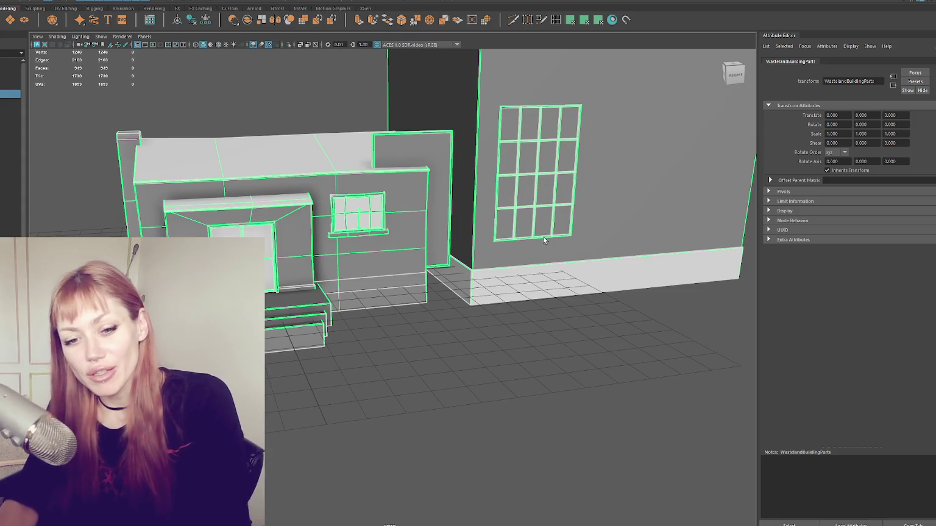
scroll(378, 216, "up", 3)
left_click_drag(403, 223, 536, 210, "alt")
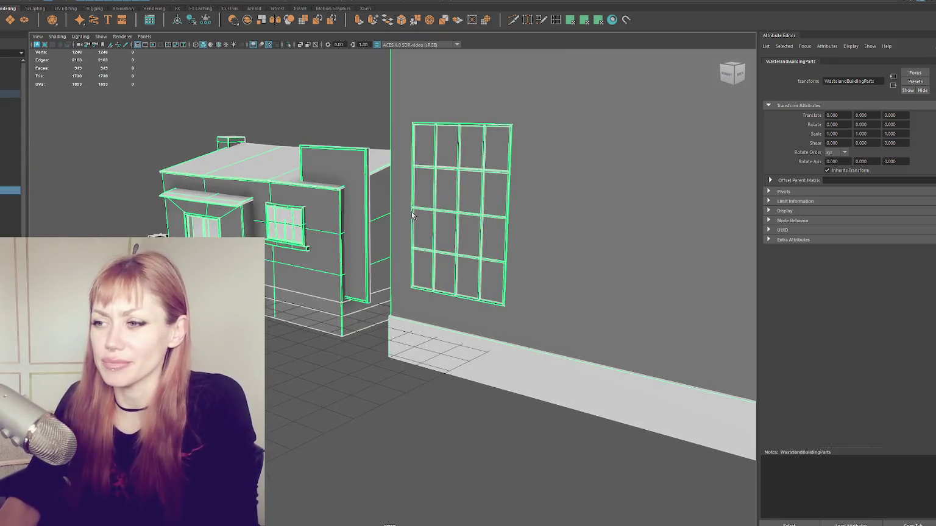
left_click(542, 207)
mouse_move(522, 179)
left_mouse_down("alt")
mouse_move(511, 238)
mouse_move(462, 230)
left_mouse_up("alt")
key("ctrl+d")
key("w")
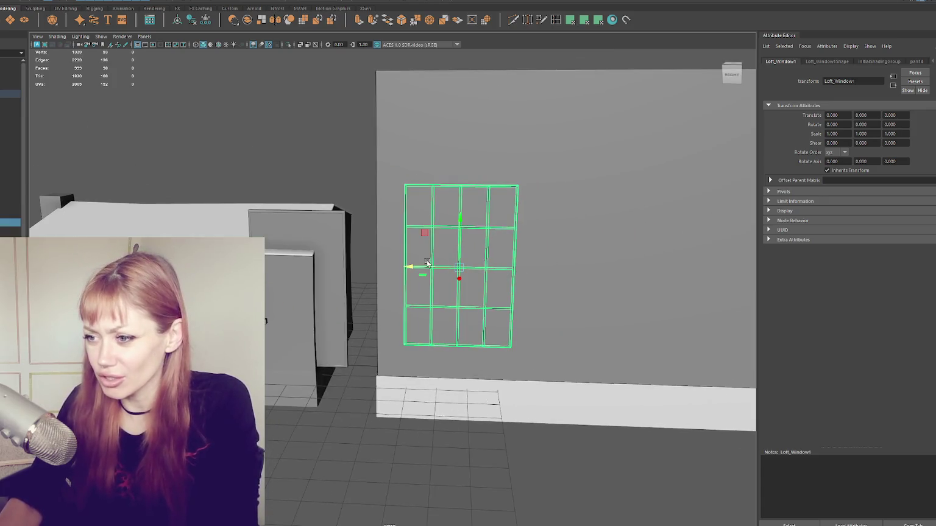
left_click_drag(432, 269, 539, 266)
key("f")
scroll(505, 238, "down", 4)
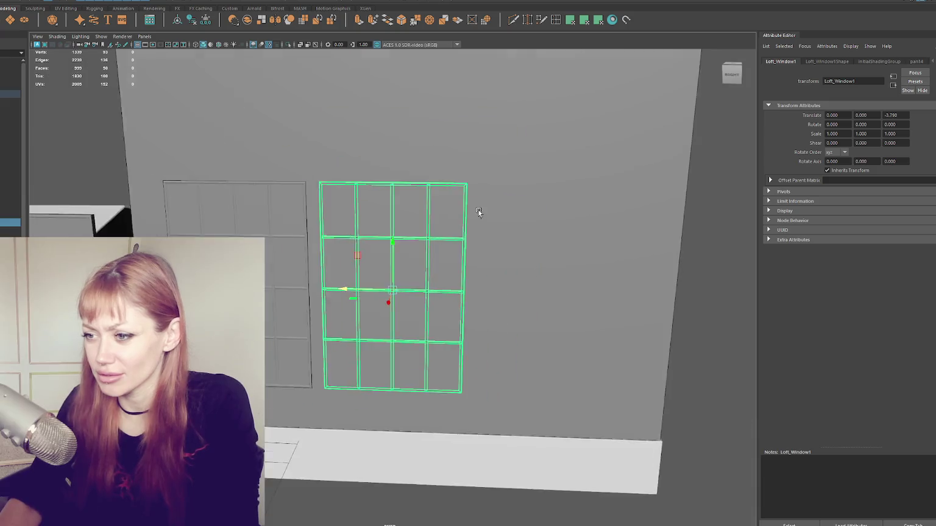
key("F9")
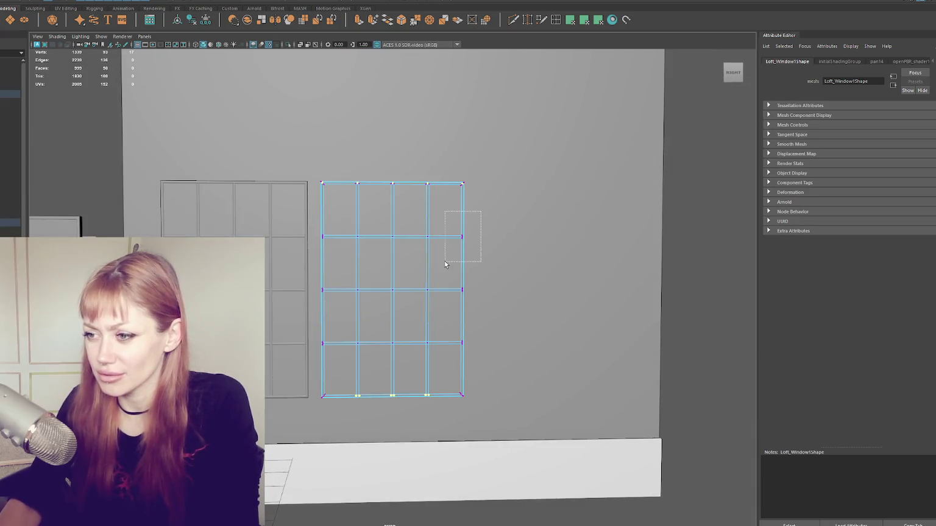
left_click_drag(493, 231, 416, 256)
key("b")
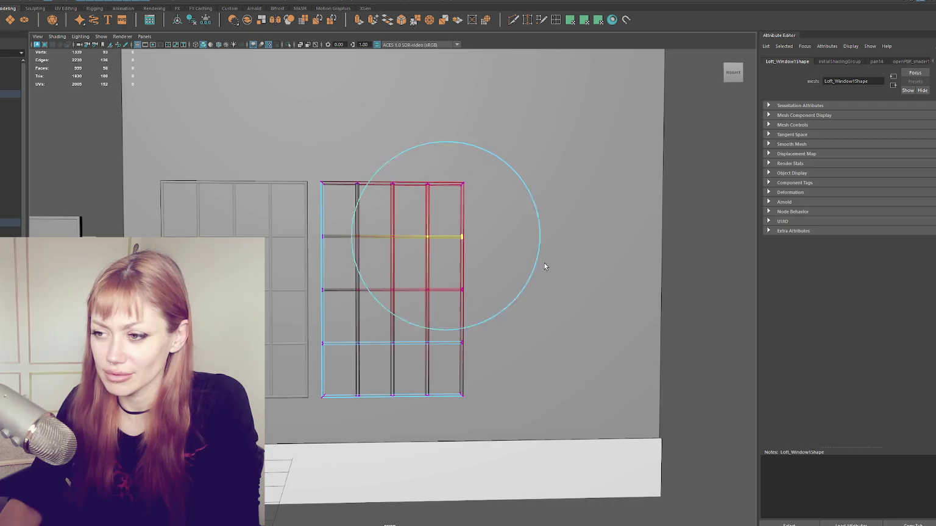
left_click_drag(405, 236, 403, 236)
mouse_move(438, 278)
left_mouse_down()
mouse_move(307, 295)
mouse_move(344, 292)
left_mouse_up()
key("ctrl+z")
key("ctrl+z")
left_click(680, 186)
left_click(429, 243)
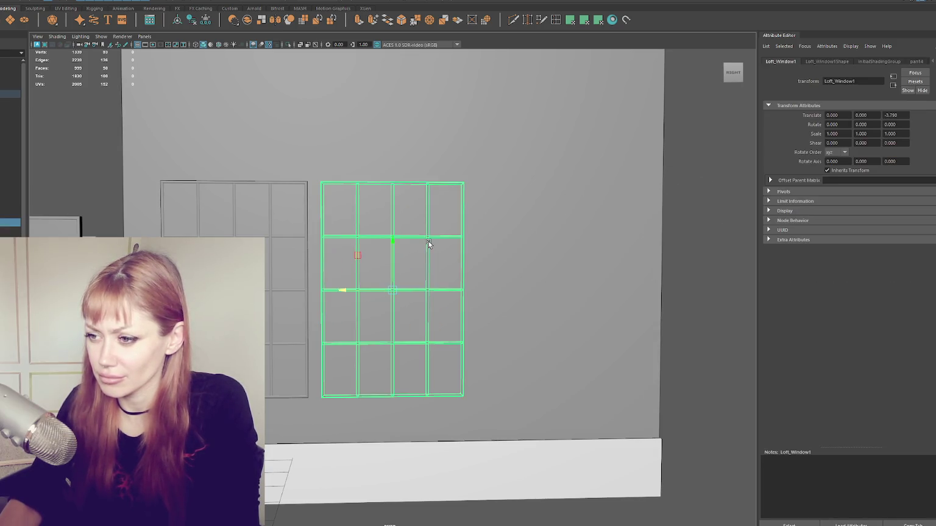
key("F9")
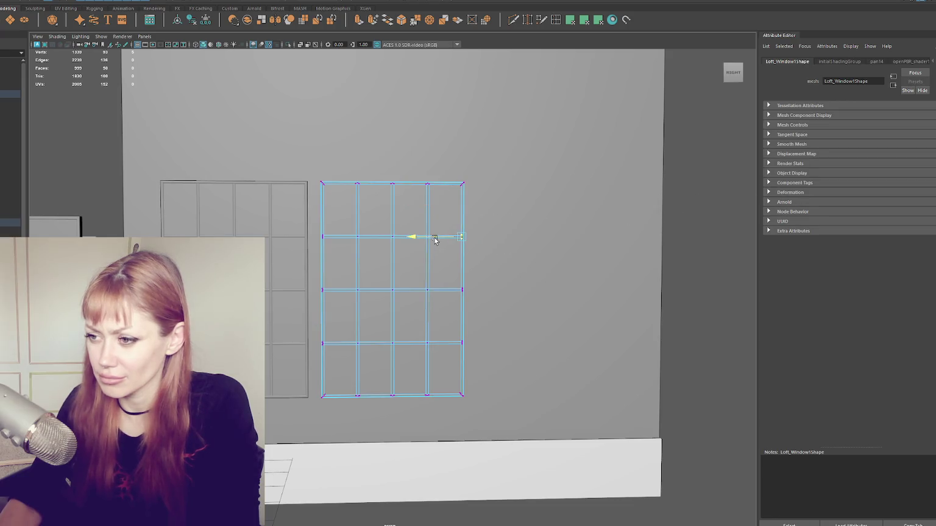
right_click_drag(680, 186, 709, 163)
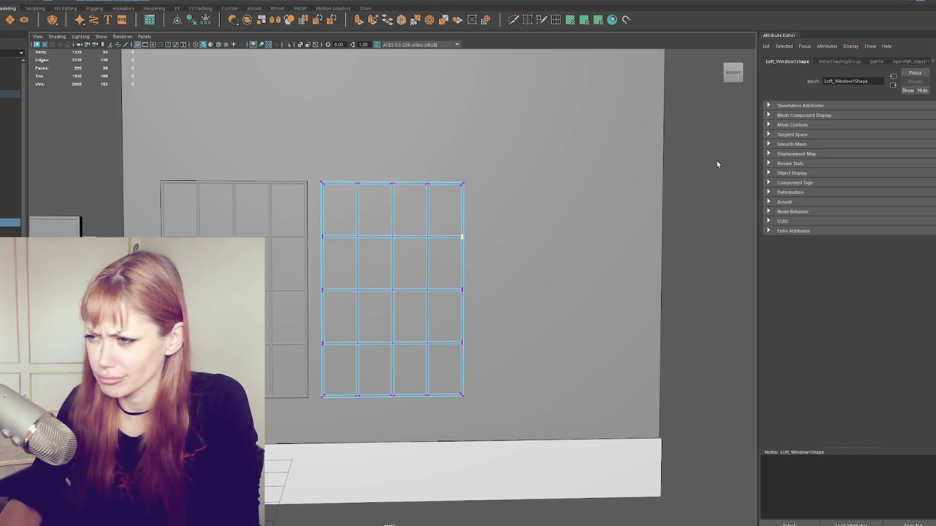
left_click(421, 240)
key("f")
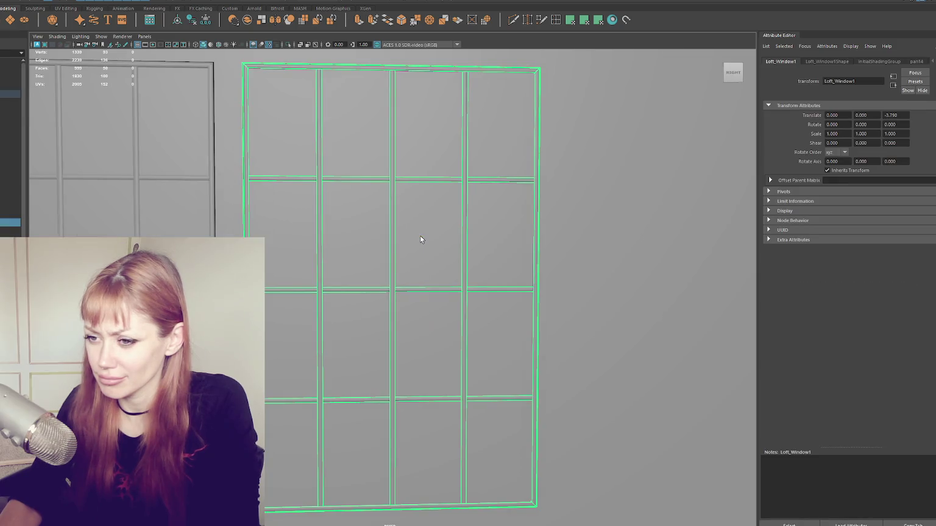
key("4")
right_click_drag(373, 291, 373, 268)
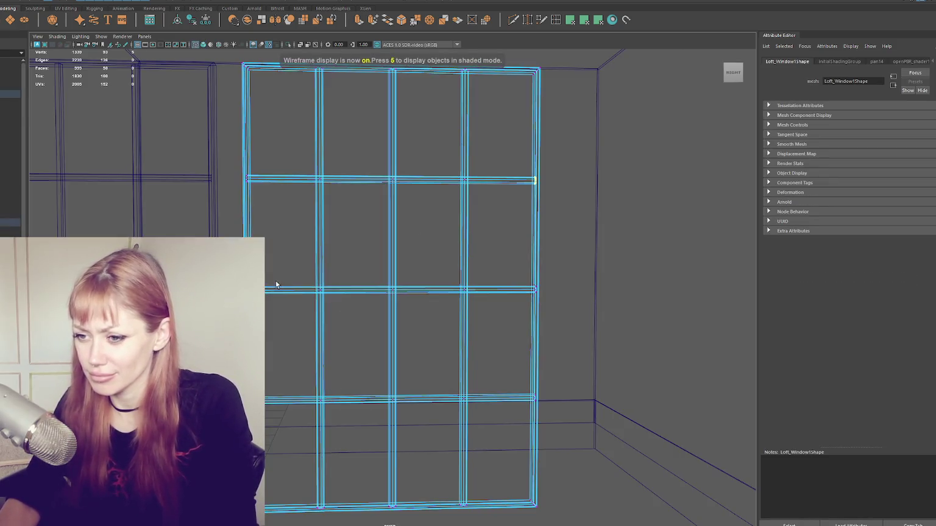
scroll(374, 291, "up", 3)
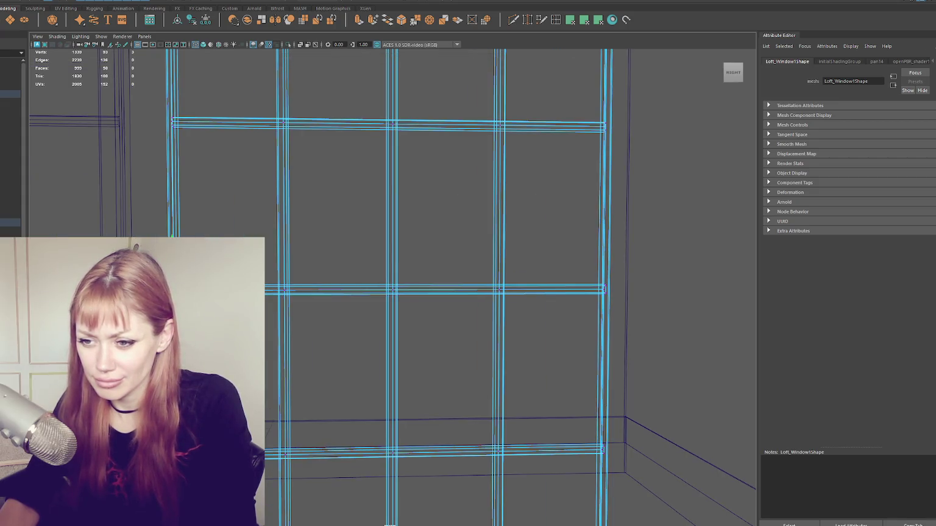
key("f")
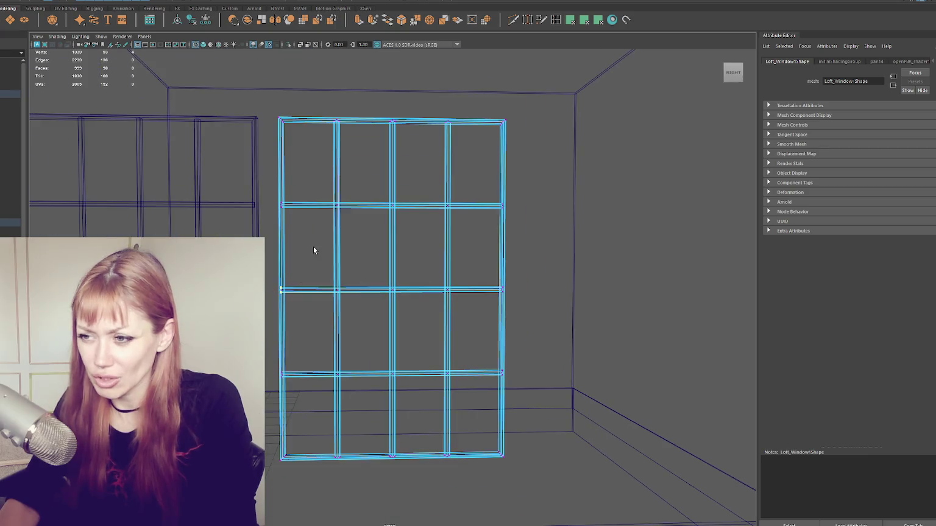
key("6")
key("F8")
scroll(426, 209, "down", 3)
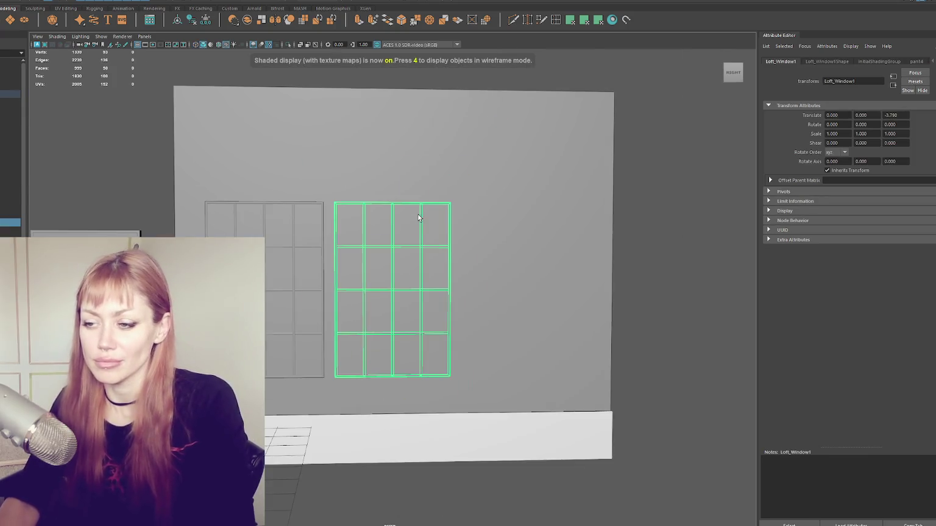
key("Delete")
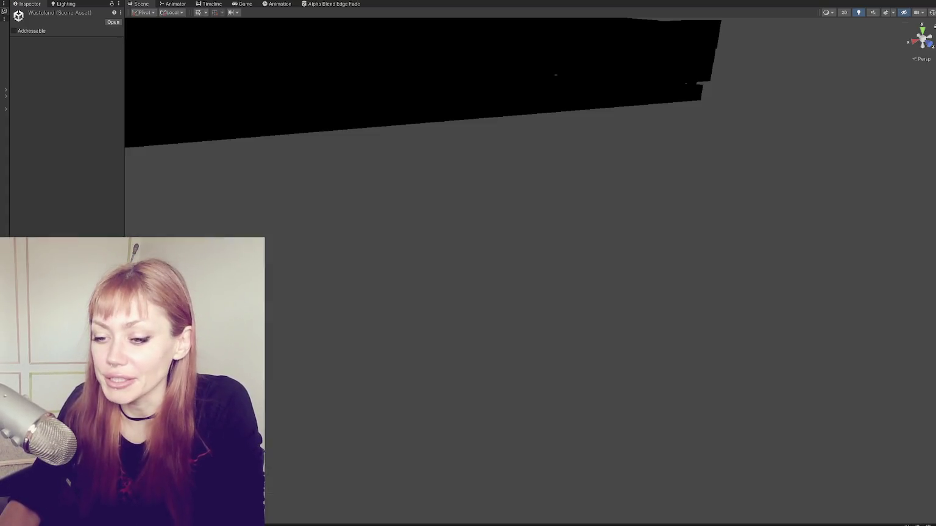
Select WastelandChunk002, frame it and orbit around its buildings
left_click(5, 96)
key("f")
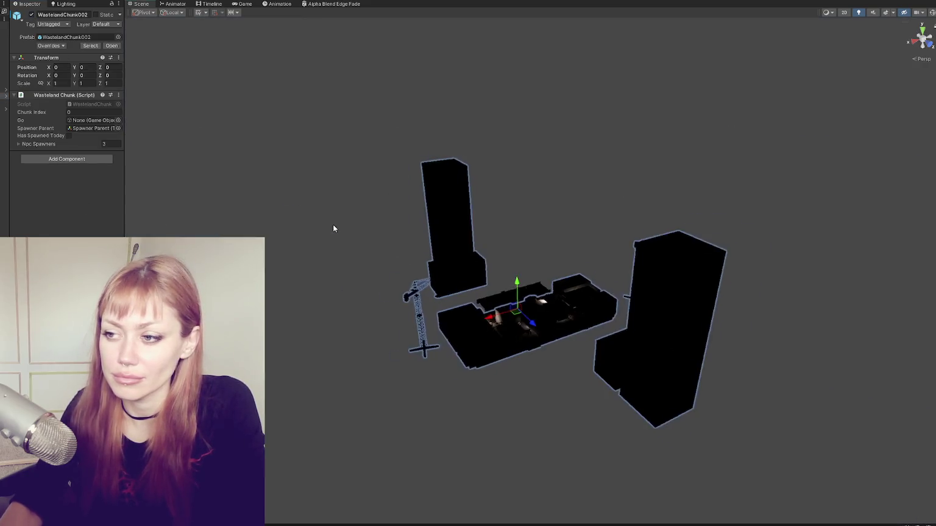
scroll(430, 280, "up", 5)
scroll(433, 282, "up", 5)
mouse_move(503, 273)
left_mouse_down("alt")
mouse_move(435, 195)
mouse_move(292, 190)
mouse_move(385, 171)
mouse_move(153, 184)
mouse_move(750, 201)
left_mouse_up("alt")
middle_click_drag(751, 201, 765, 201)
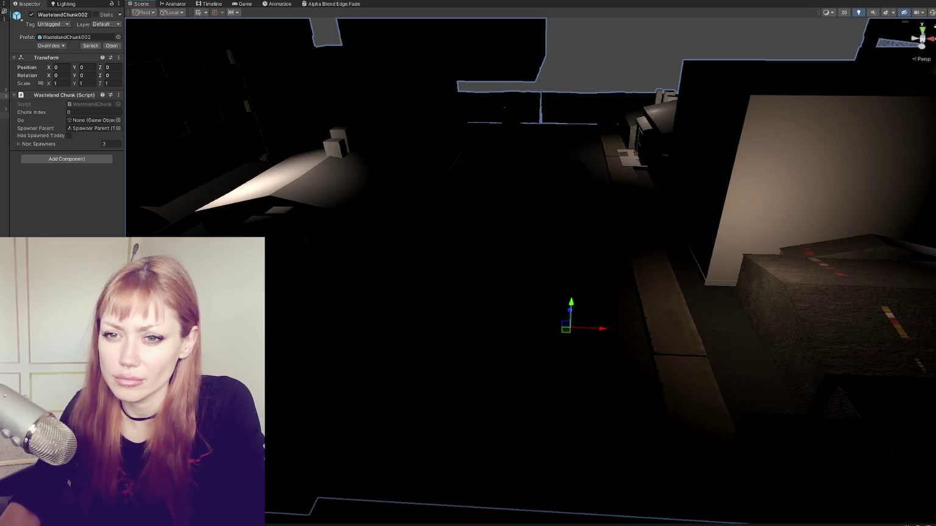
Switch WastelandChunk1 on and orbit down to street level facing the house
left_click(32, 15)
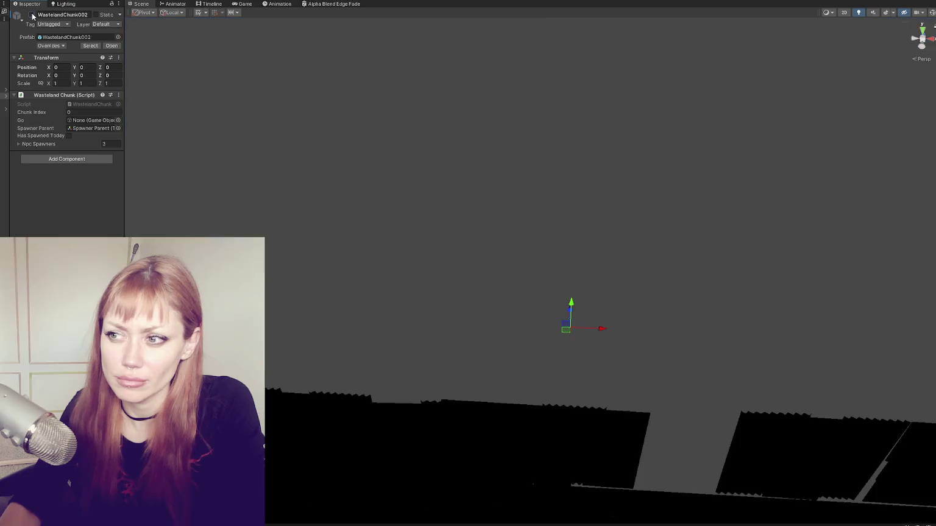
left_click(32, 15)
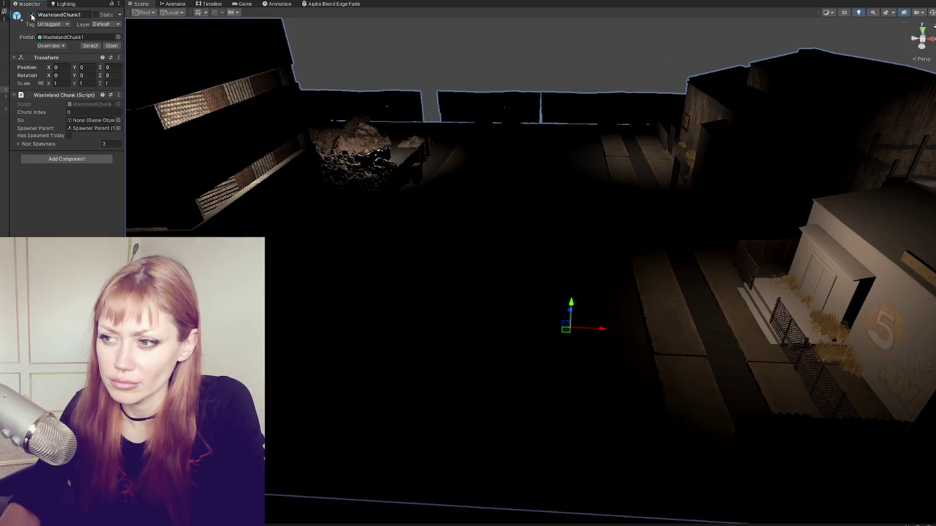
left_click(31, 15)
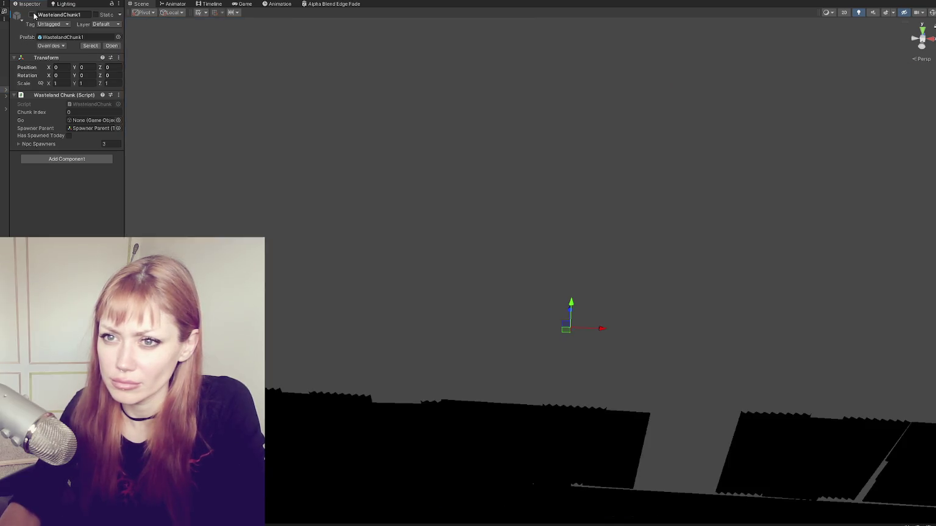
left_click(32, 15)
mouse_move(548, 183)
left_mouse_down("alt")
mouse_move(574, 145)
mouse_move(535, 388)
mouse_move(483, 229)
left_mouse_up("alt")
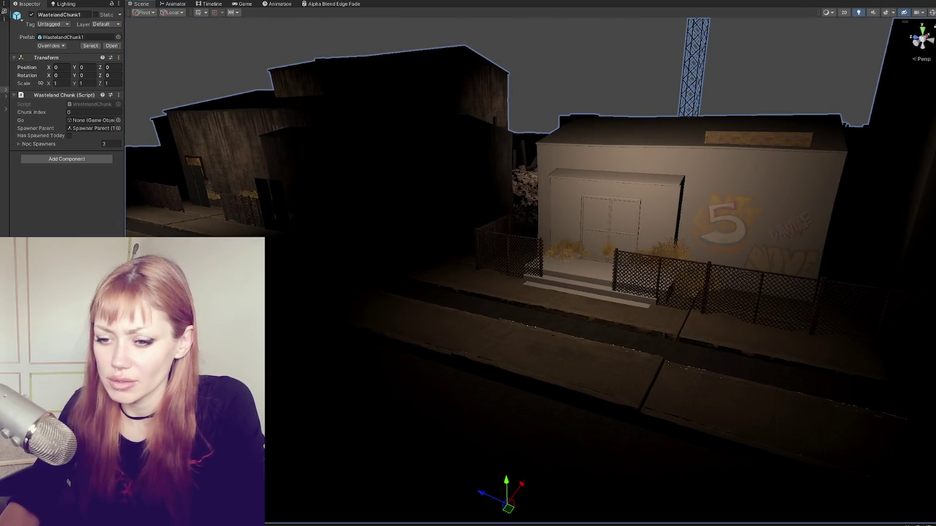
right_click(68, 149)
left_click(155, 211)
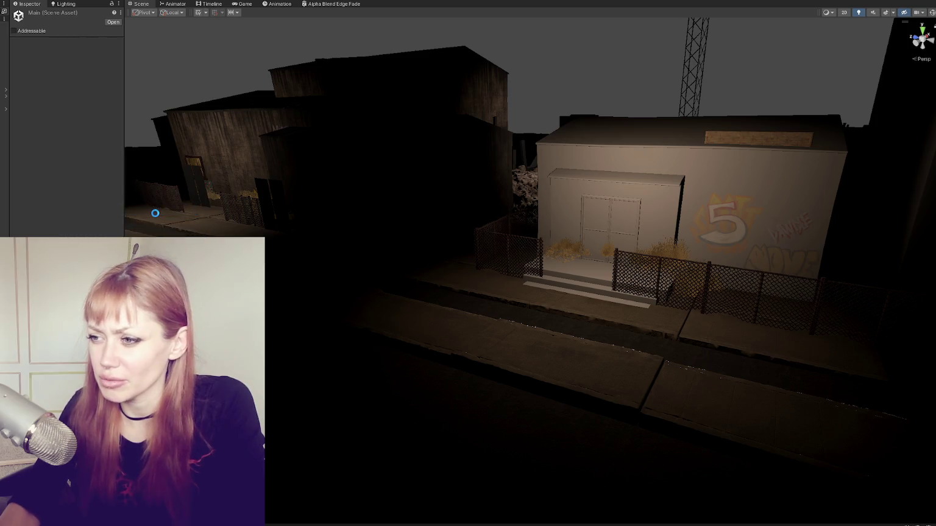
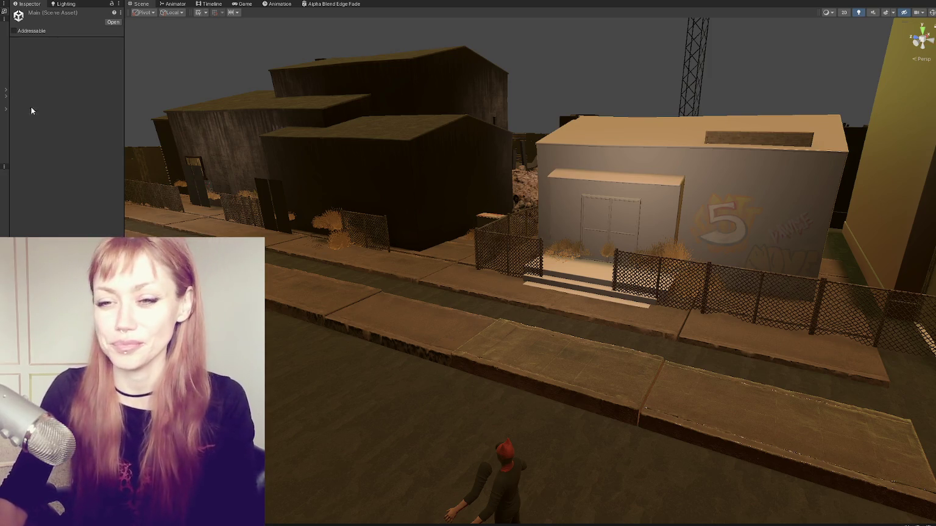
Select and frame the Wooden_Board, then the Building2 building
left_click(620, 145)
left_click(620, 145)
key("f")
scroll(620, 145, "down", 3)
mouse_move(579, 247)
left_mouse_down("alt")
mouse_move(633, 288)
mouse_move(623, 257)
mouse_move(482, 224)
left_mouse_up("alt")
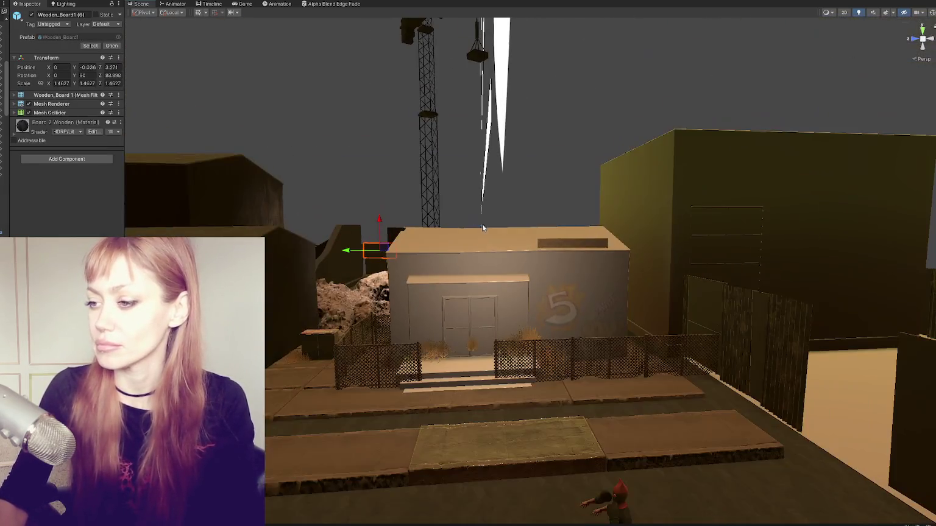
left_click(505, 262)
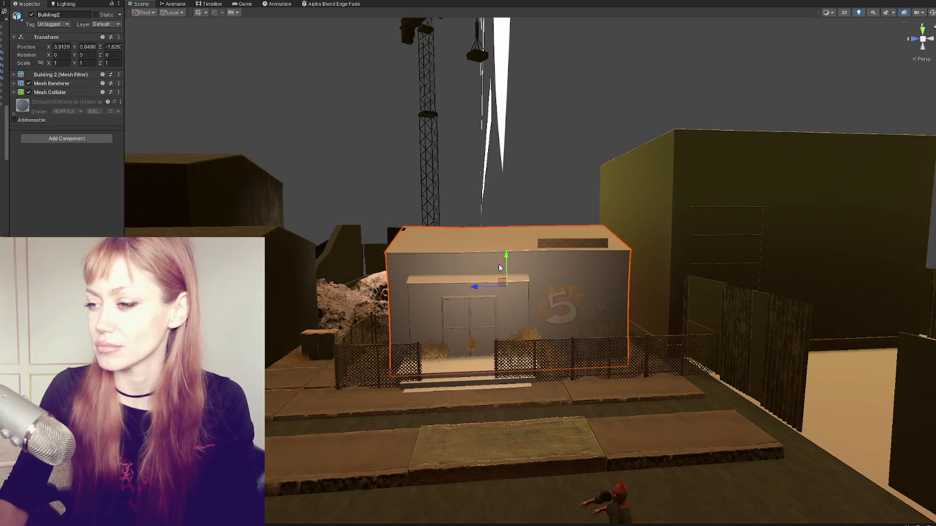
key("f")
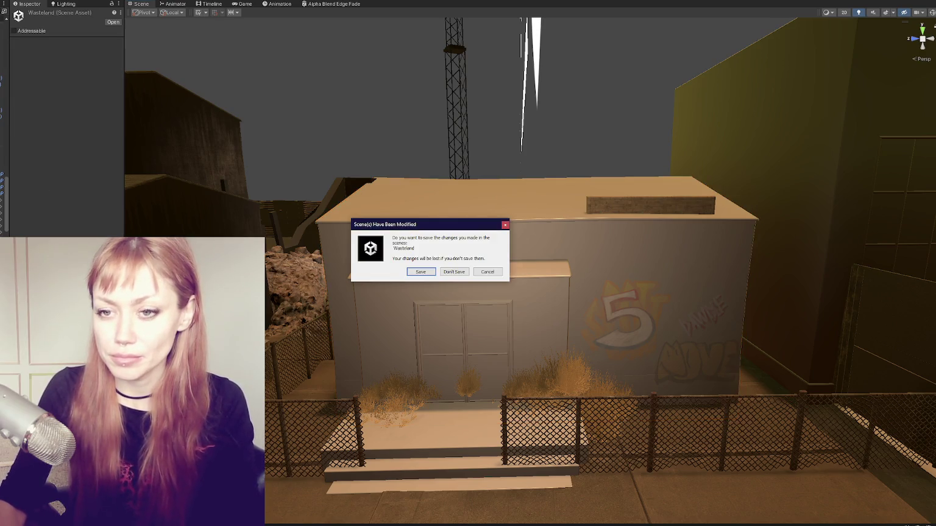
Discard the Wasteland changes and open the Main scene additively from the Project window
left_click(448, 272)
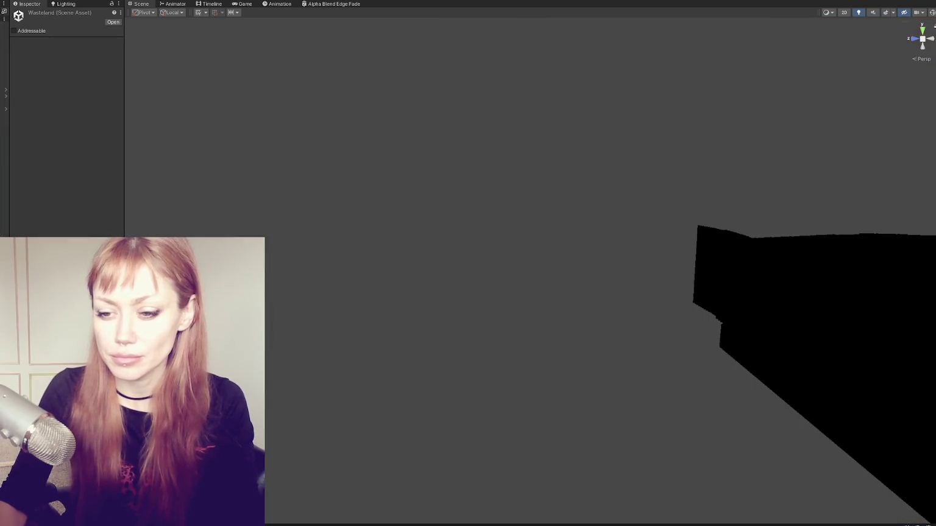
right_click(70, 155)
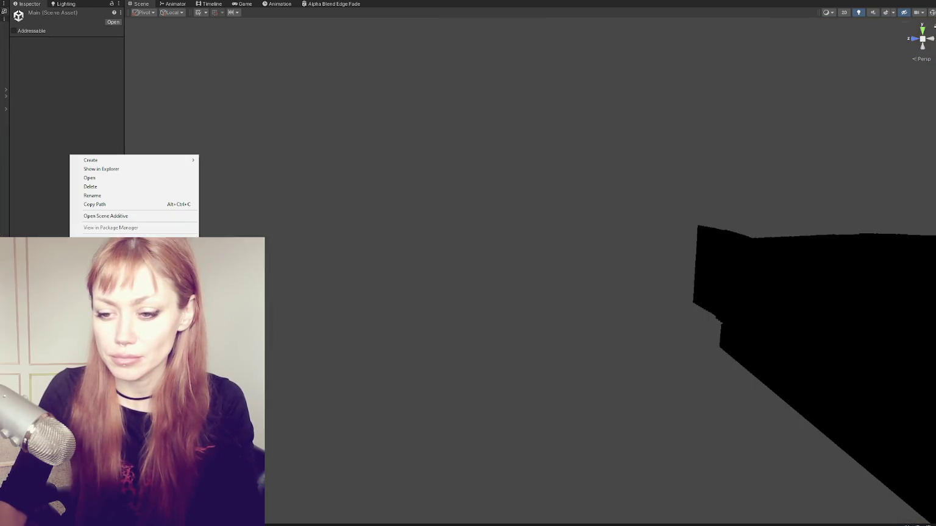
left_click(122, 216)
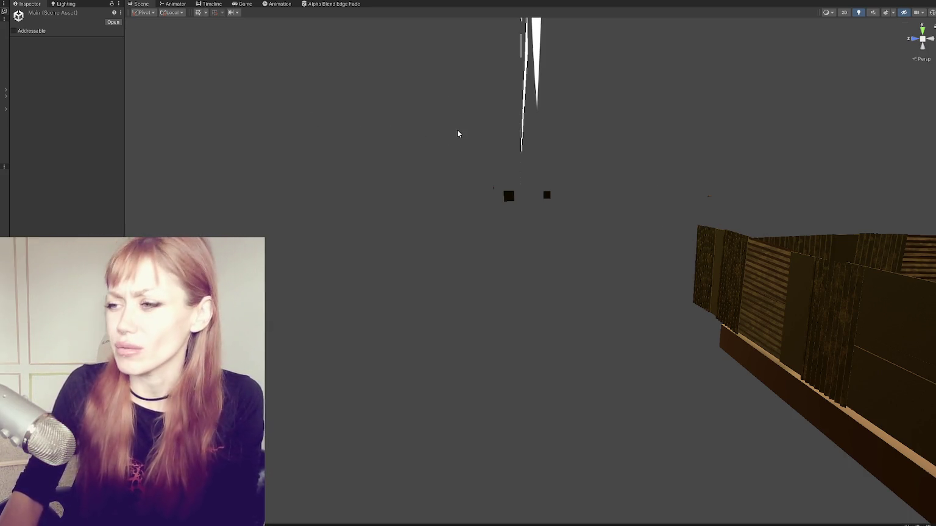
right_click_drag(427, 155, 492, 181)
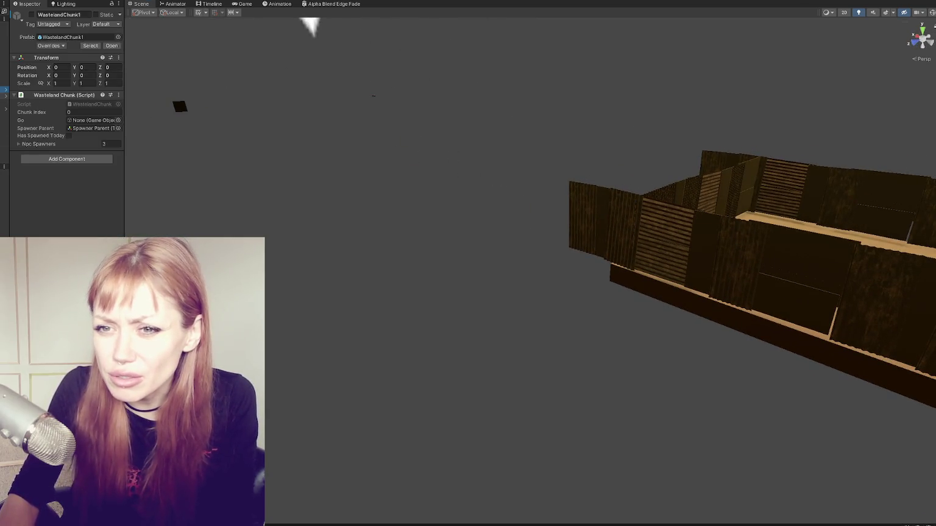
Frame WastelandChunk002 and TwoStory, then delete the sphere from the street
key("f")
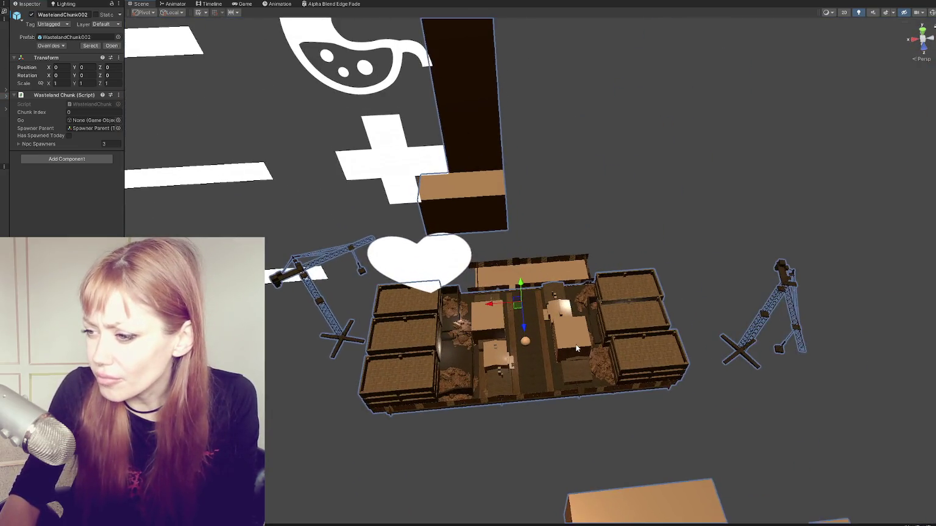
left_click(558, 323)
key("f")
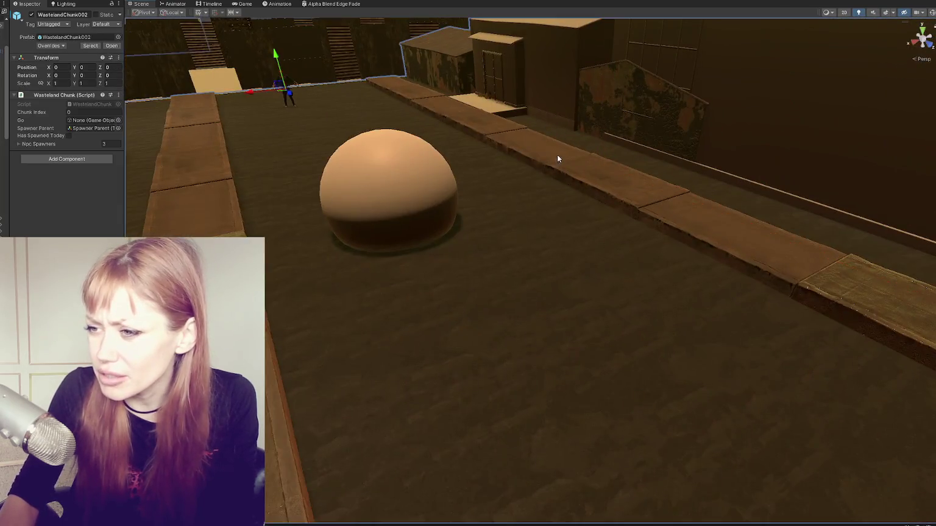
left_click(396, 189)
middle_click_drag(421, 158, 435, 184)
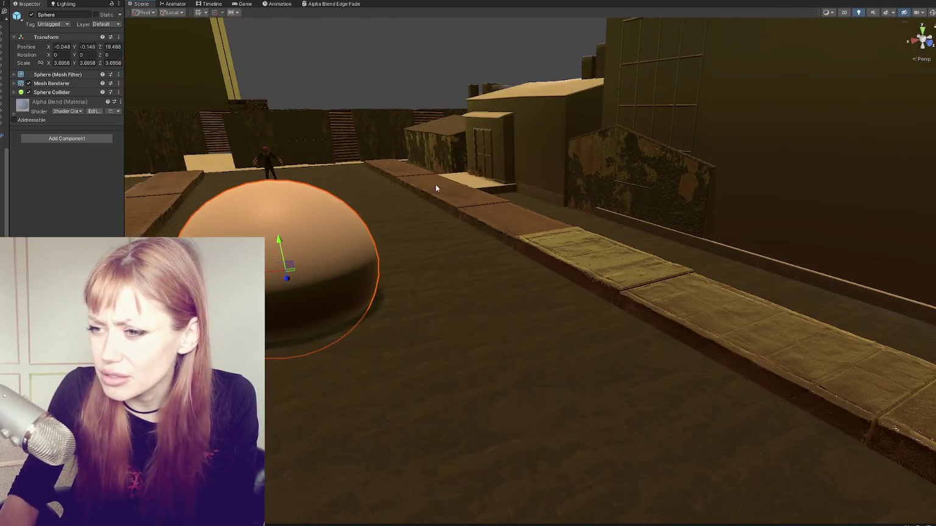
key("Delete")
Move the TwoStory building back to X 16.18, Z -19.73
mouse_move(439, 184)
right_mouse_down()
mouse_move(466, 221)
mouse_move(497, 225)
right_mouse_up()
left_click(564, 175)
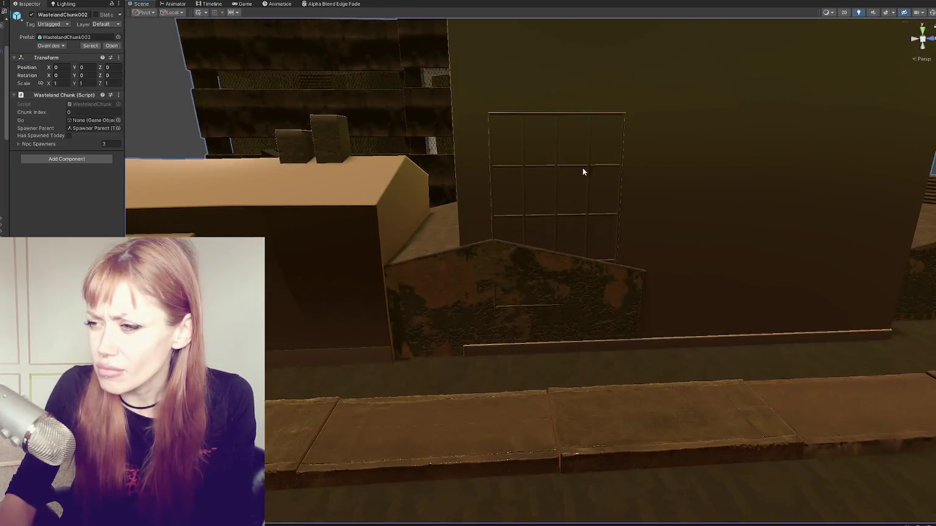
middle_click_drag(564, 175, 557, 174)
left_click(556, 174)
key("f")
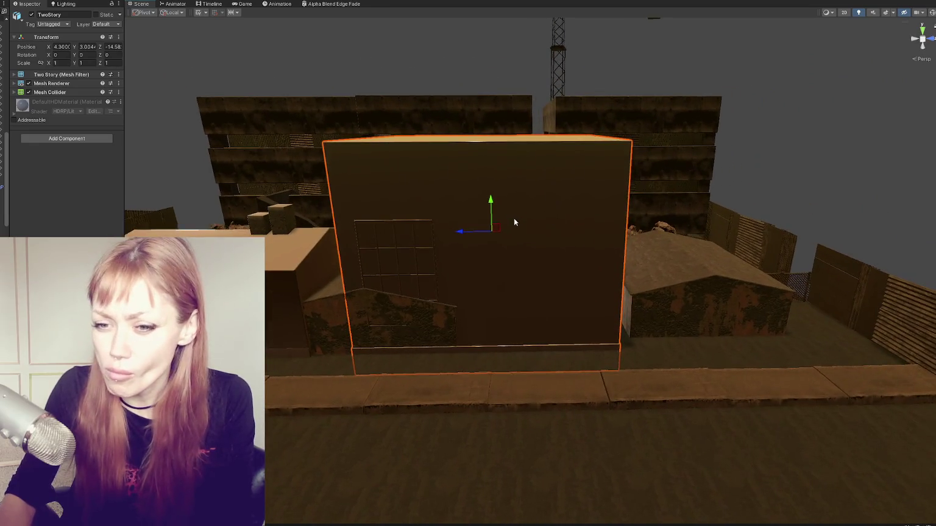
left_click_drag(513, 218, 562, 208, "alt")
left_click_drag(602, 183, 720, 136)
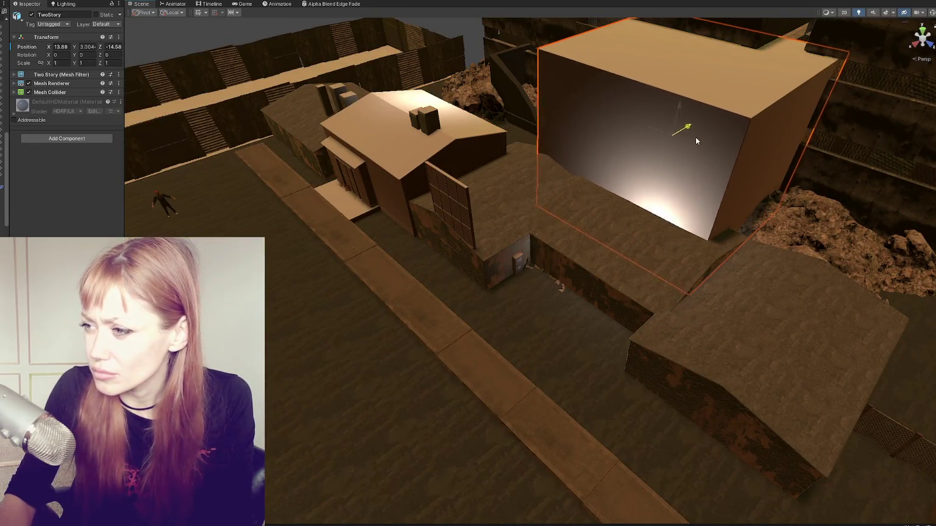
left_click_drag(670, 118, 731, 140)
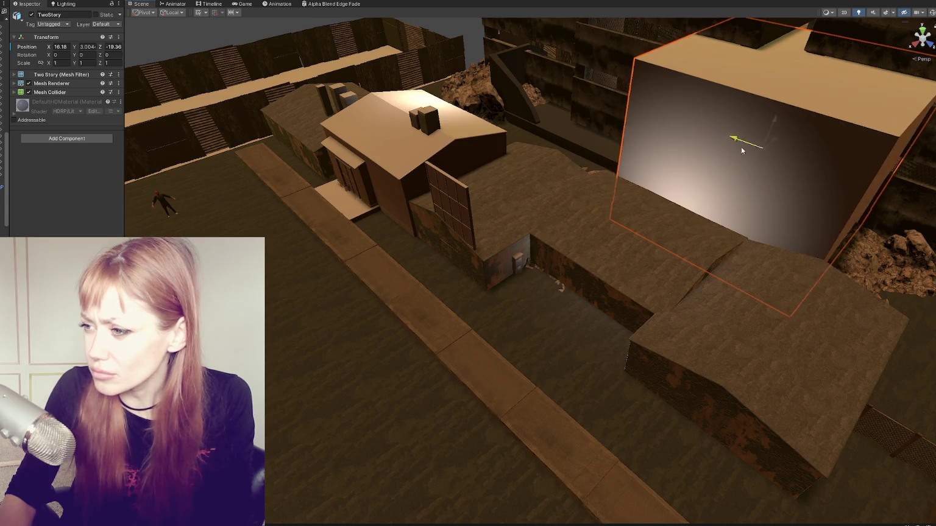
key("f")
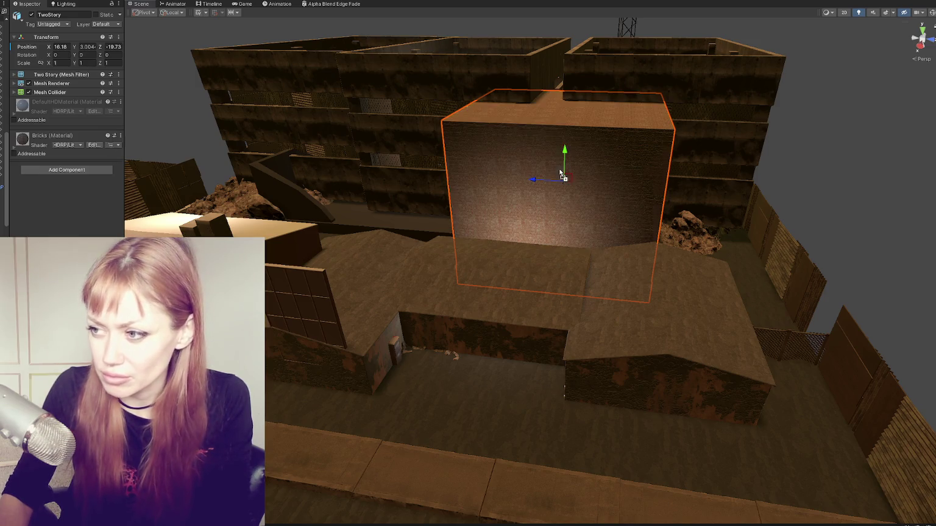
Apply the Brickes 3 material to the TwoStory box and inspect the brick wall close up
scroll(278, 330, "up", 3)
scroll(278, 329, "up", 3)
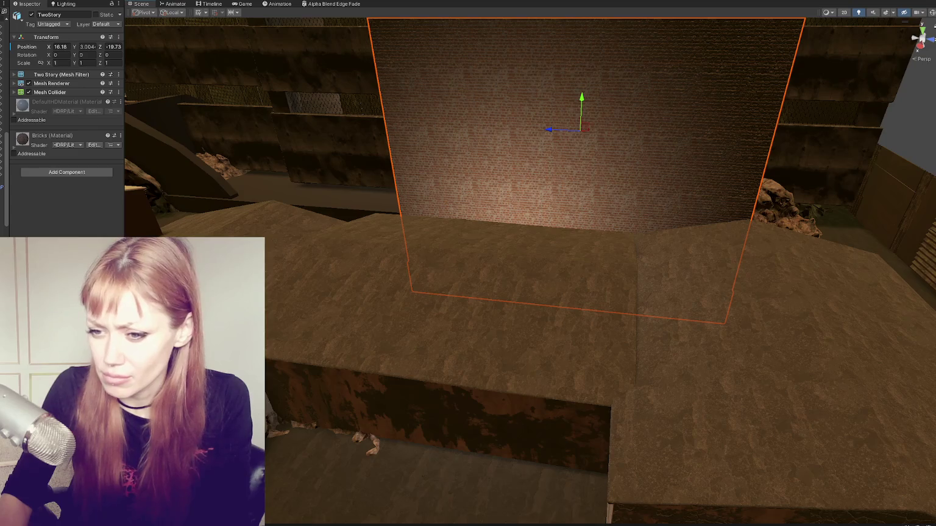
left_click_drag(935, 183, 651, 160)
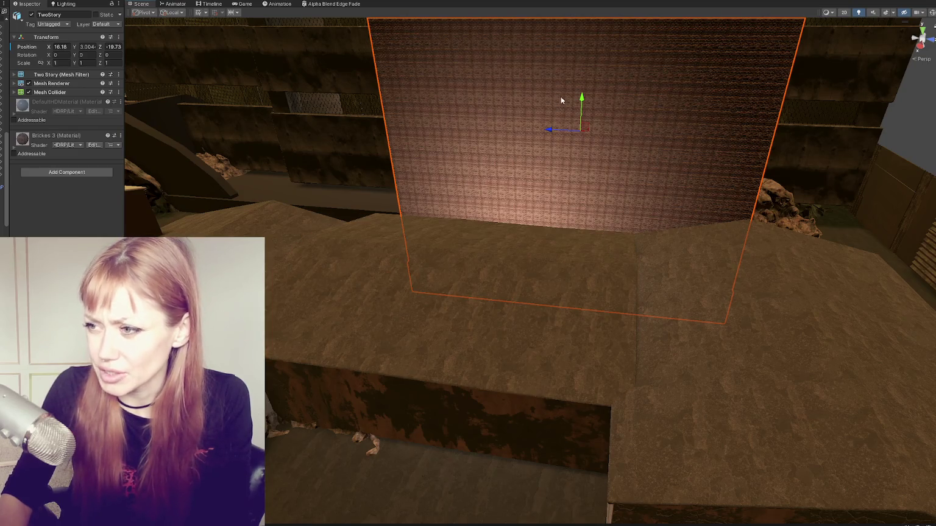
scroll(554, 184, "down", 3)
scroll(542, 182, "up", 2)
scroll(548, 176, "up", 3)
middle_click_drag(549, 176, 440, 365)
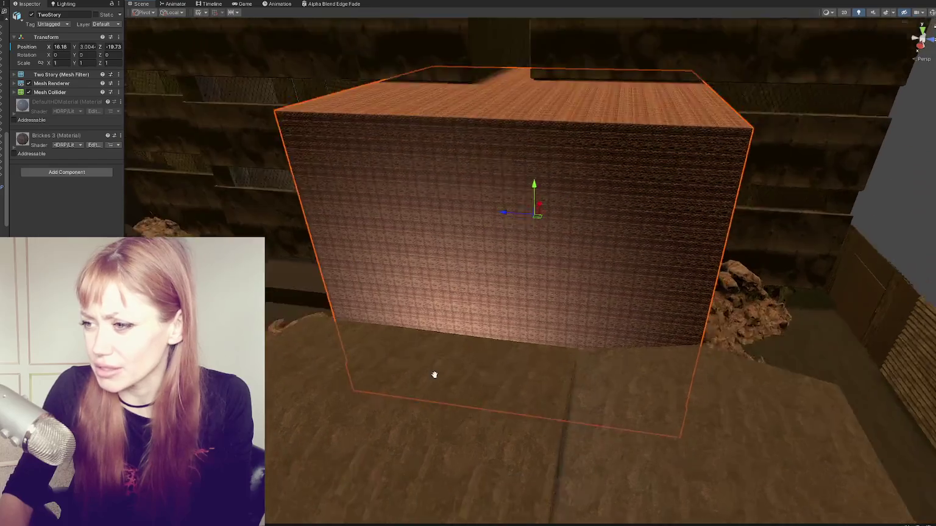
scroll(576, 337, "up", 5)
scroll(576, 336, "up", 3)
scroll(549, 327, "down", 3)
scroll(470, 279, "down", 3)
scroll(588, 316, "up", 3)
scroll(403, 265, "down", 3)
left_click_drag(601, 258, 624, 254, "alt")
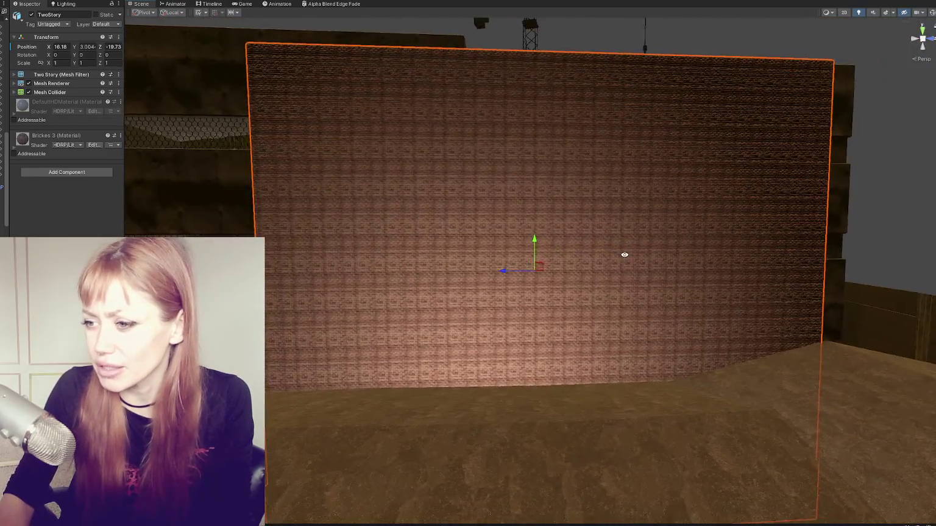
scroll(671, 255, "down", 1)
scroll(673, 253, "down", 3)
scroll(672, 253, "down", 2)
scroll(667, 263, "up", 2)
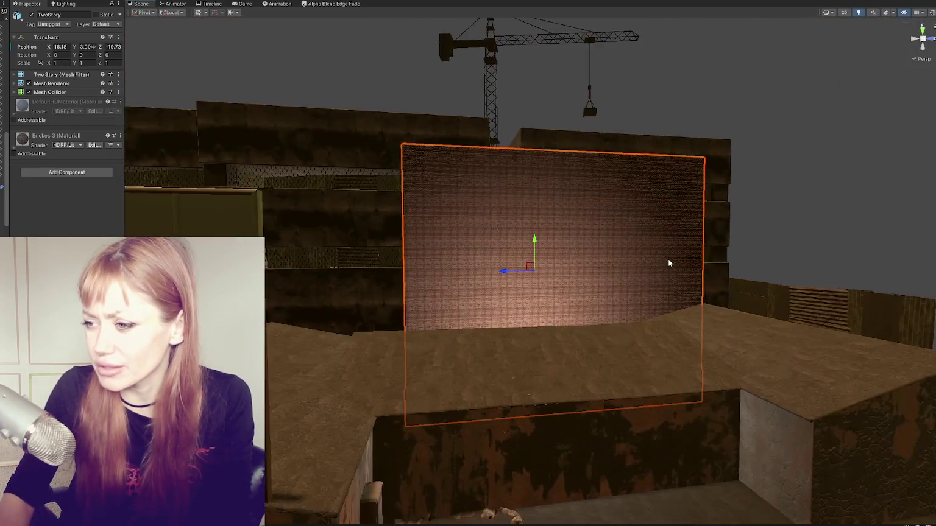
scroll(668, 263, "up", 3)
scroll(659, 270, "up", 2)
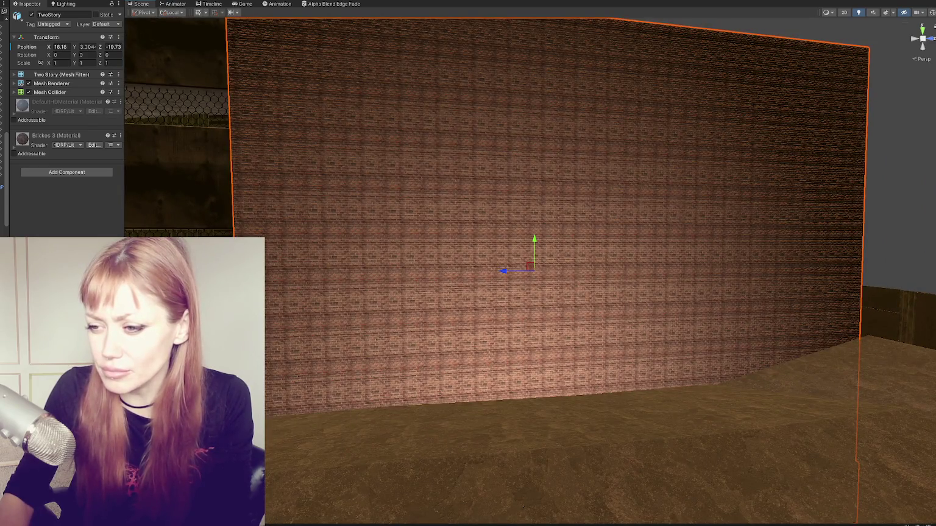
Undo Brickes 3 and apply the Brickes 2 material variant to TwoStory instead
key("ctrl+z")
scroll(608, 299, "down", 3)
mouse_move(608, 299)
left_mouse_down("alt")
mouse_move(597, 304)
mouse_move(698, 250)
left_mouse_up("alt")
scroll(597, 304, "down", 3)
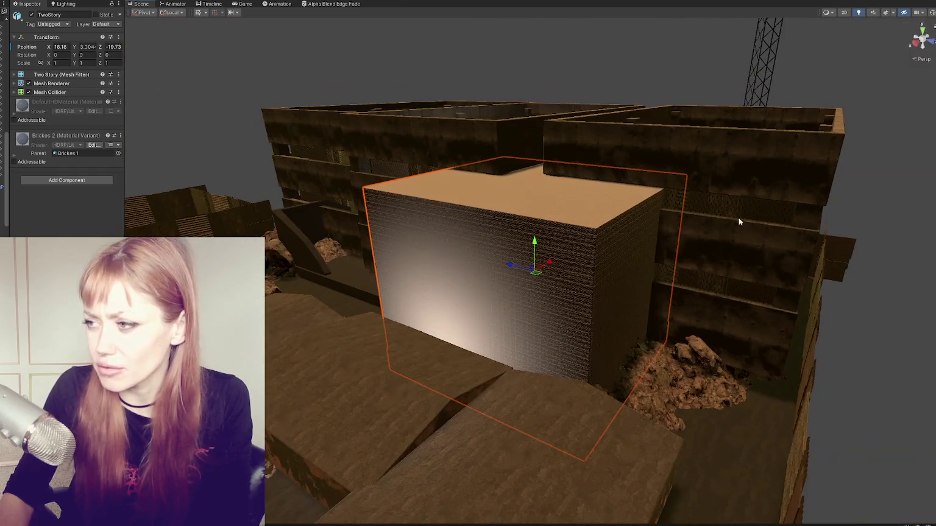
left_click(388, 382)
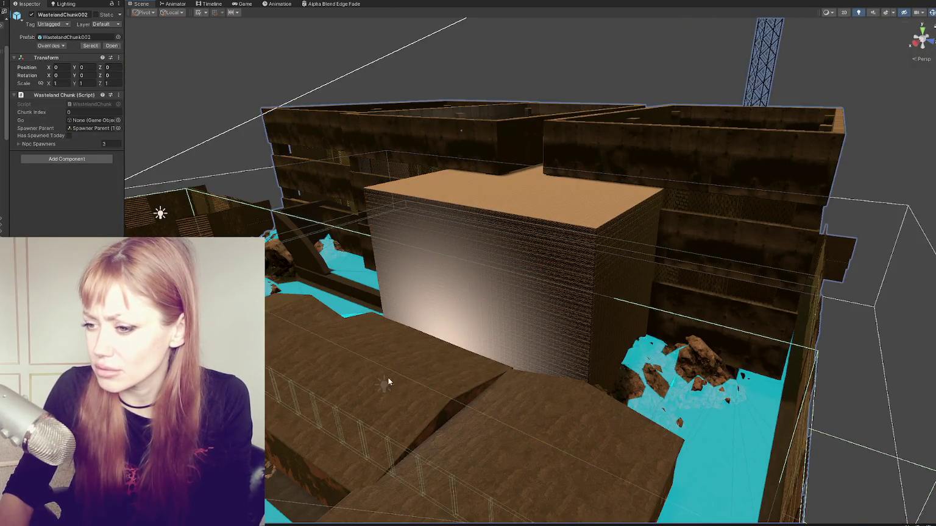
Raise the point light and bring it closer to the building wall
left_click(383, 388)
left_click_drag(382, 363, 391, 279)
scroll(418, 312, "down", 3)
left_click_drag(402, 311, 387, 308)
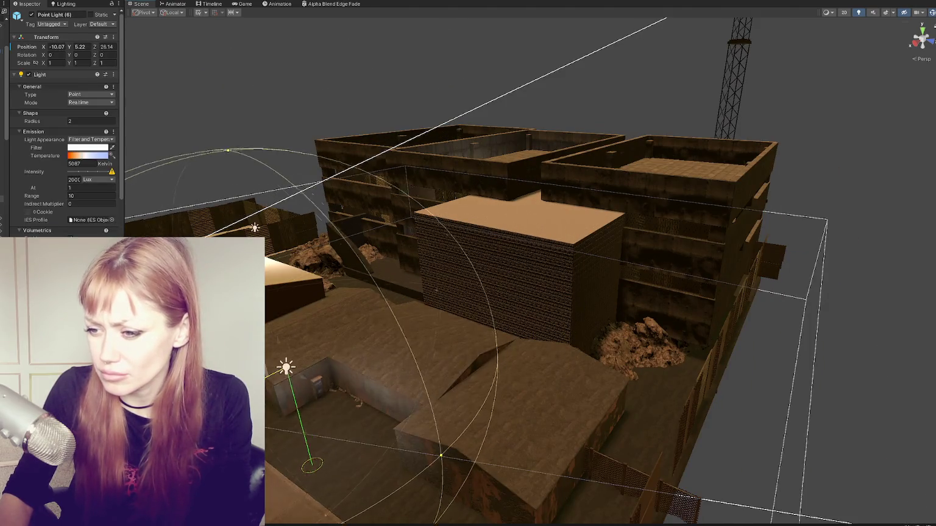
left_click_drag(412, 263, 412, 232)
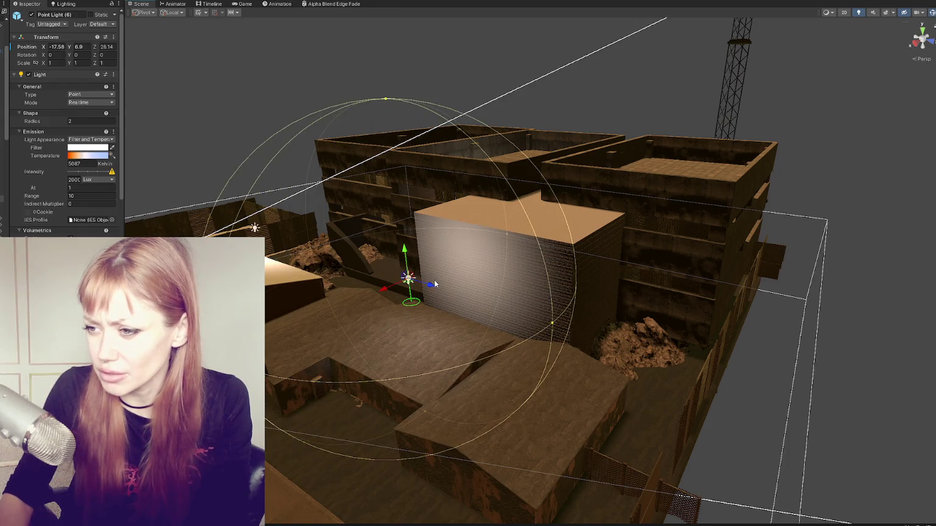
left_click_drag(375, 268, 331, 266)
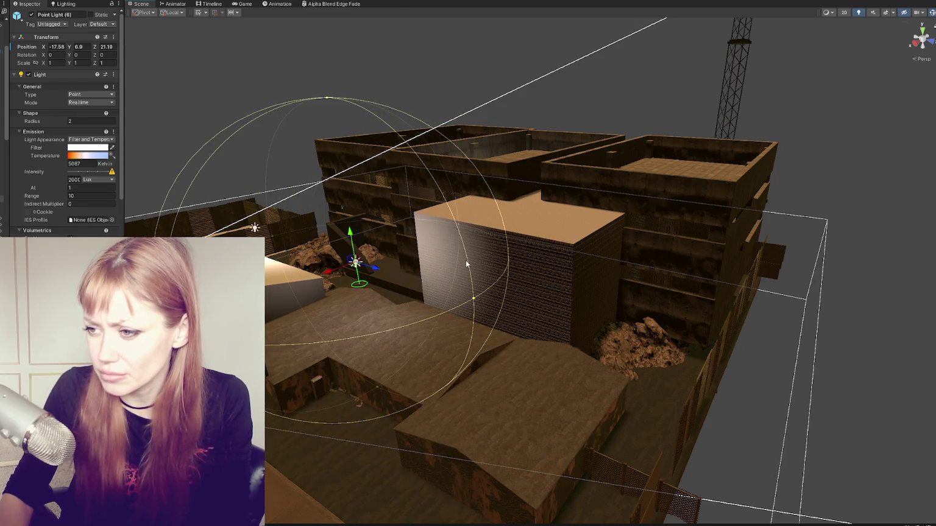
Slide the ParkingGarage block to X -7.51 and shift TwoStory along Z
left_click_drag(481, 278, 554, 262, "alt")
left_click(564, 195)
left_click(571, 257)
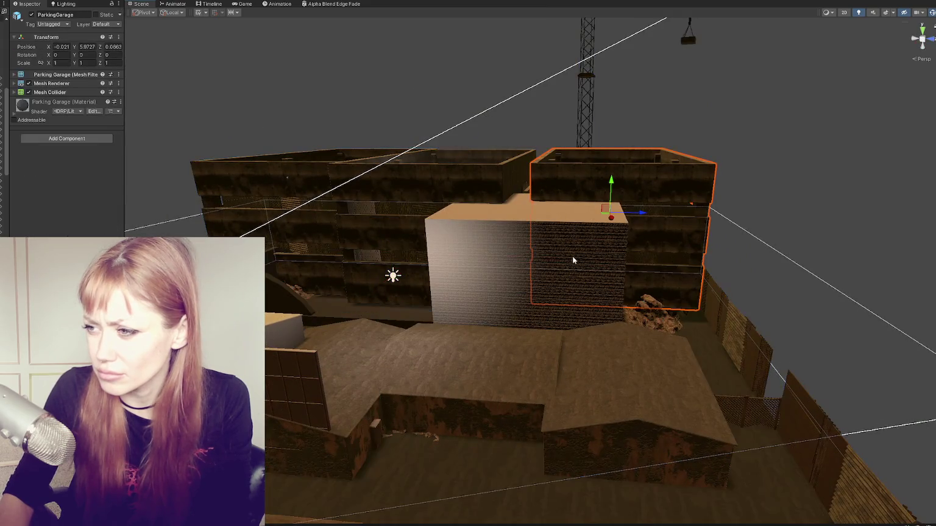
left_click_drag(610, 215, 470, 207)
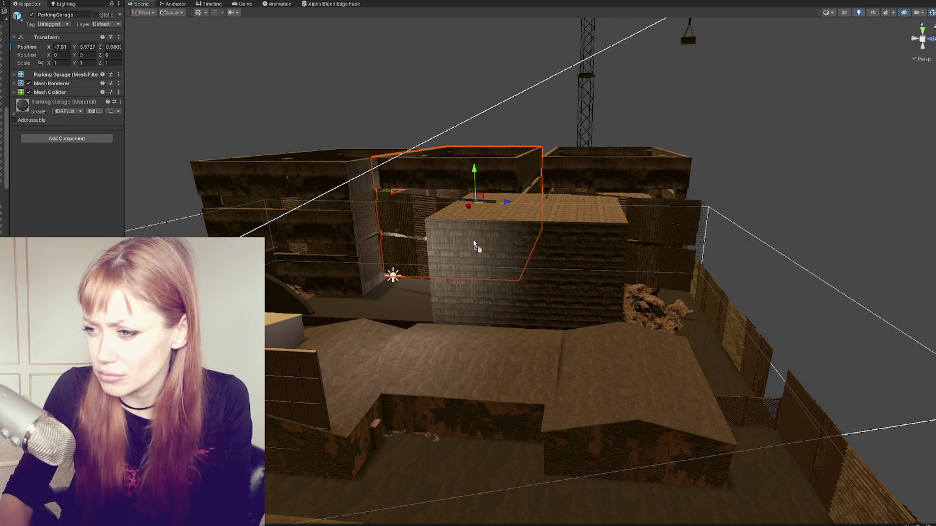
left_click(485, 266)
left_click(486, 264)
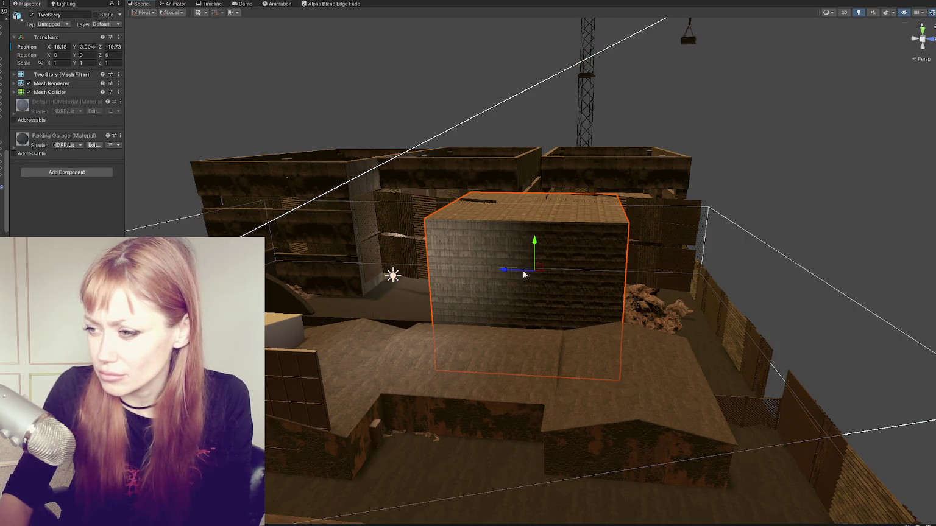
mouse_move(520, 265)
left_mouse_down()
mouse_move(433, 269)
mouse_move(411, 243)
mouse_move(393, 285)
mouse_move(435, 288)
mouse_move(507, 274)
mouse_move(501, 270)
left_mouse_up()
Raise the Loft_Window to Y 4.49 and line up duplicates along the facade's Z axis
left_click(393, 286)
left_click(393, 286)
left_click_drag(493, 233, 499, 198)
mouse_move(464, 233)
left_mouse_down()
mouse_move(449, 233)
mouse_move(605, 232)
left_mouse_up()
key("ctrl+d")
key("ctrl+d")
left_click(530, 232)
left_click_drag(516, 232, 521, 232)
mouse_move(591, 107)
left_mouse_down("alt")
mouse_move(561, 223)
mouse_move(531, 233)
left_mouse_up("alt")
left_click_drag(617, 235, 606, 235)
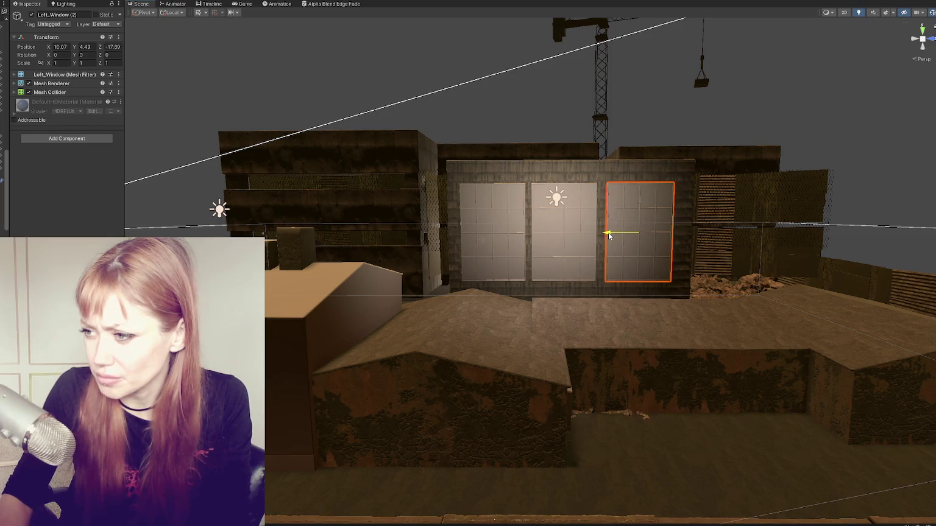
Select all three loft windows and nudge them together into even alignment
left_click(562, 247, "shift")
left_click(509, 254)
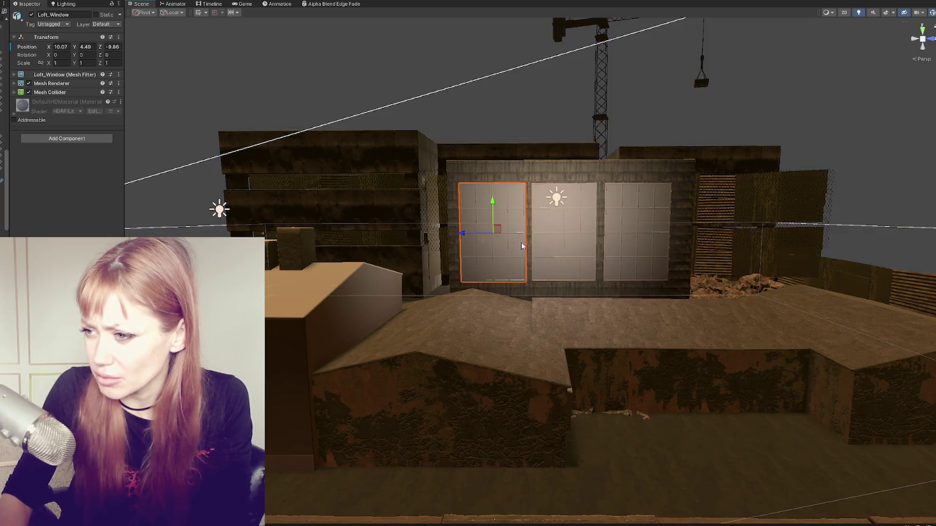
left_click(564, 243, "shift")
left_click(609, 245, "shift")
left_click_drag(605, 235, 610, 236)
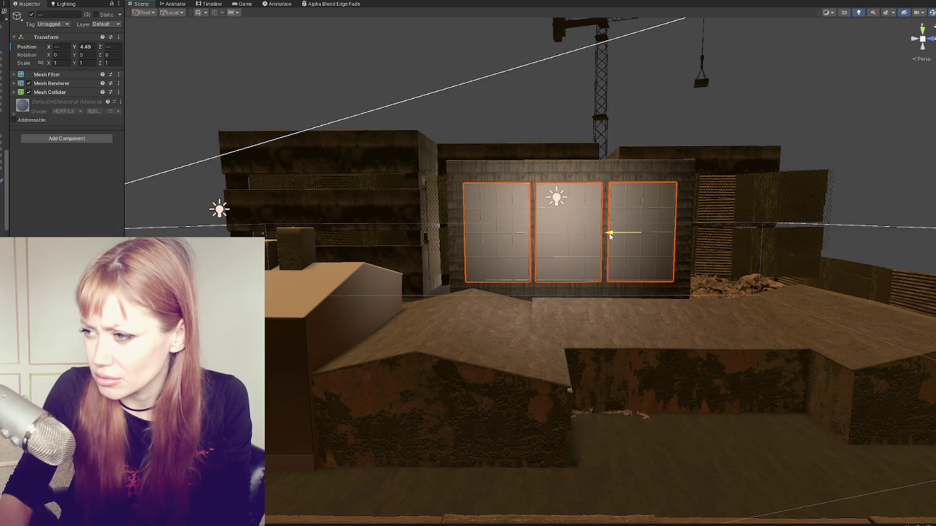
left_click(532, 138)
left_click_drag(533, 138, 568, 234, "alt")
left_click(568, 234)
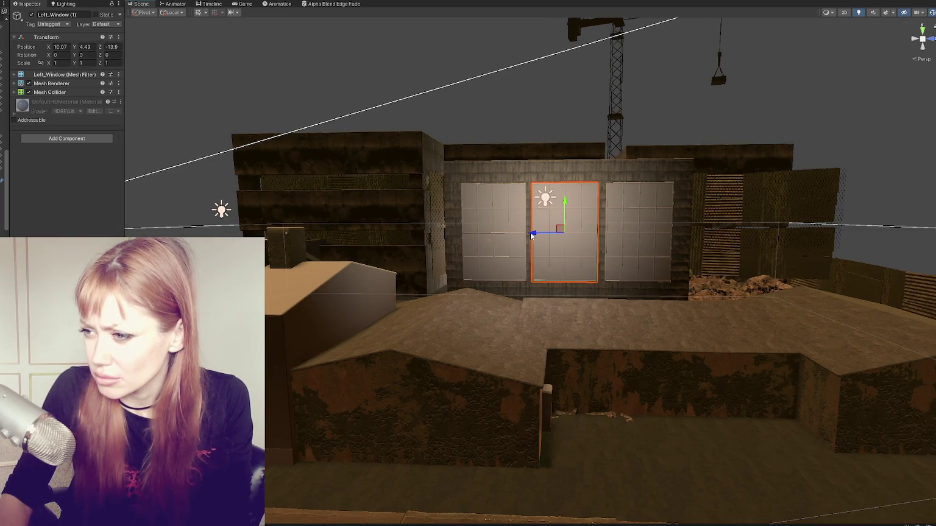
Apply the Bricks material to the low front and back walls
scroll(533, 235, "down", 3)
left_click_drag(583, 166, 532, 202, "alt")
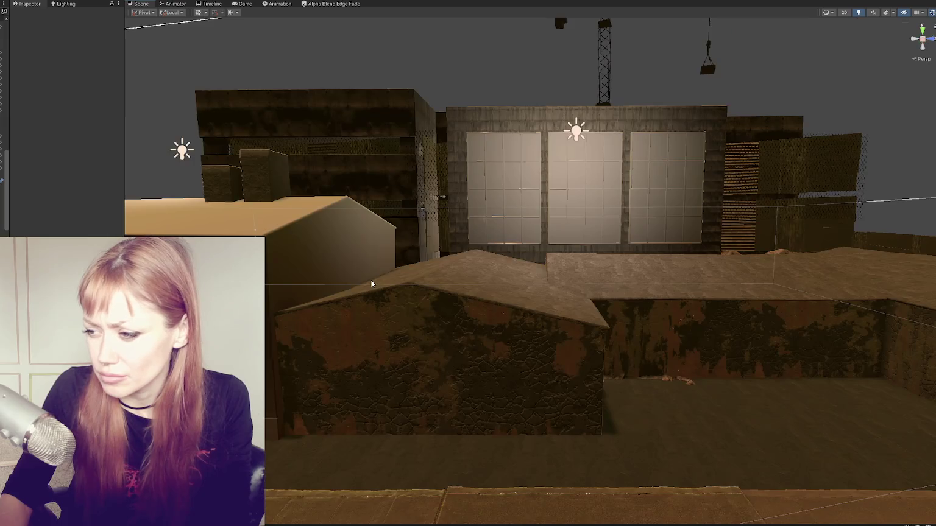
scroll(371, 282, "down", 3)
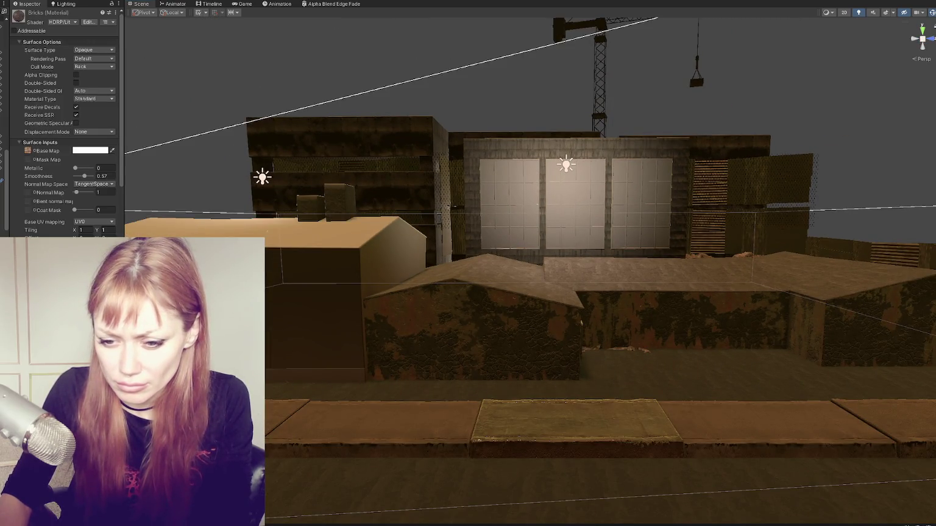
left_click_drag(243, 280, 317, 327)
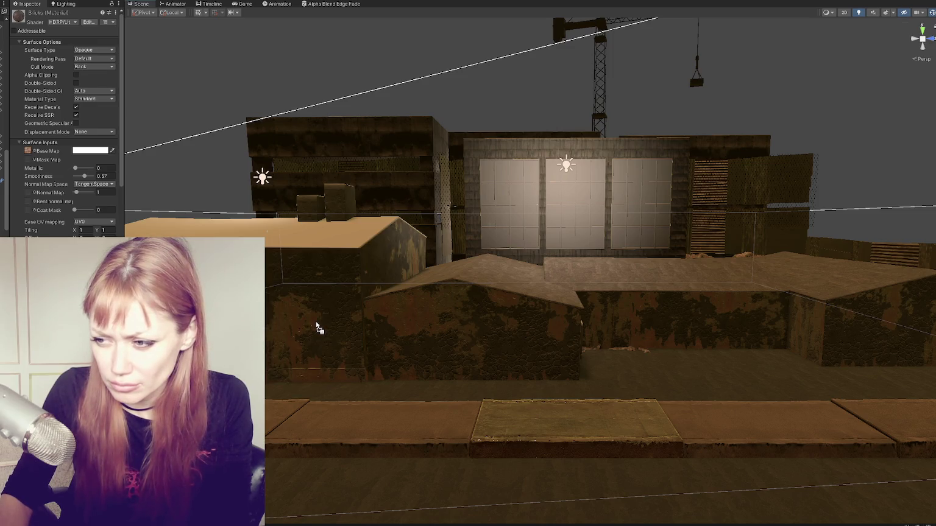
mouse_move(262, 317)
left_mouse_down()
mouse_move(317, 341)
mouse_move(491, 363)
left_mouse_up()
left_click_drag(580, 323, 797, 339)
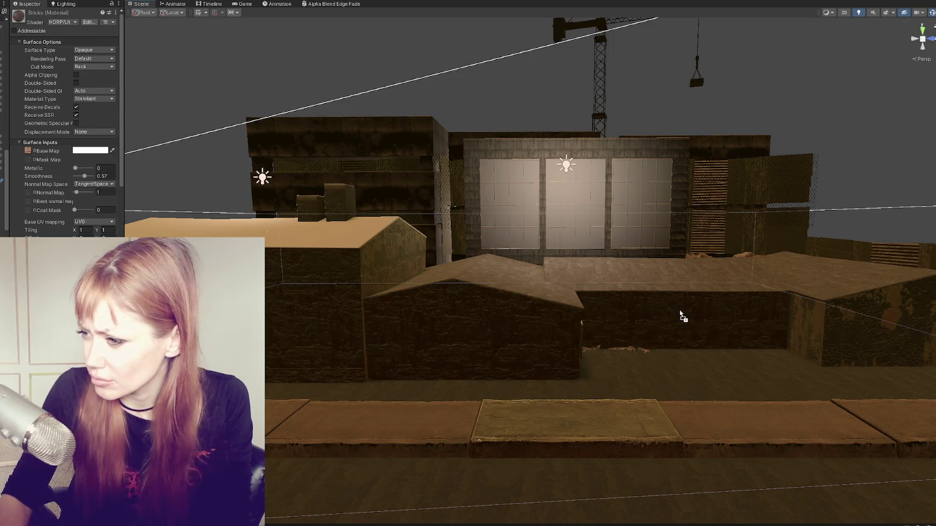
Lower Point Light (10) to Y 2.79 near the walkway and move the electrical box base off the wall corner
left_click(598, 172)
right_click_drag(598, 172, 616, 255)
right_click_drag(487, 195, 448, 209)
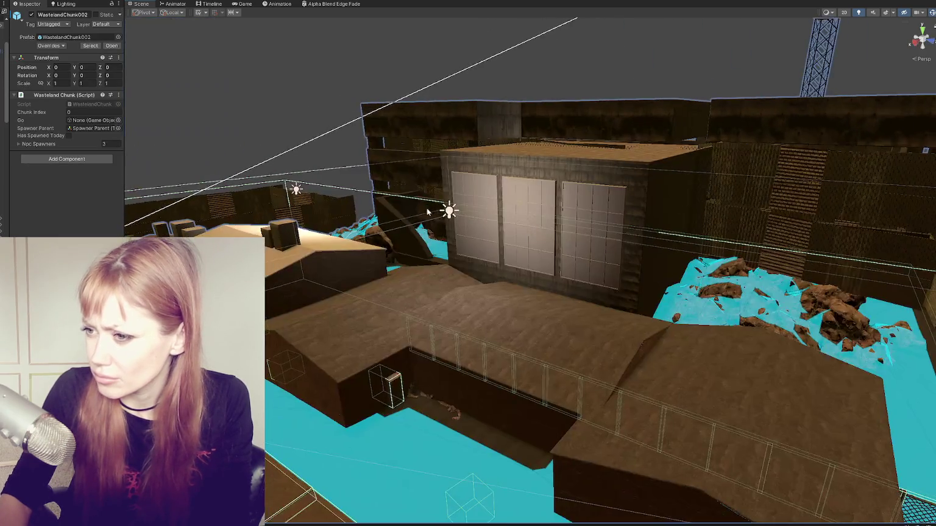
left_click(448, 209)
left_click_drag(366, 239, 261, 256)
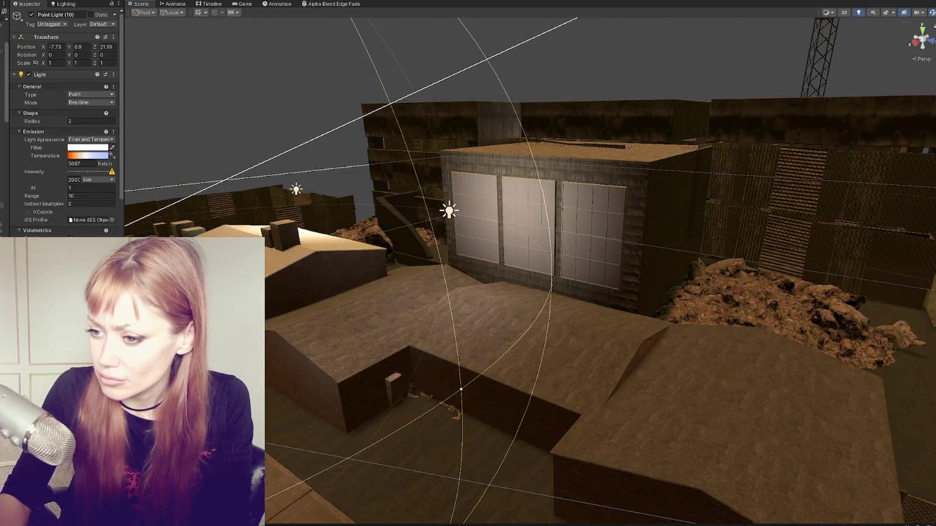
mouse_move(461, 388)
left_mouse_down()
mouse_move(353, 496)
mouse_move(339, 485)
left_mouse_up()
left_click(399, 399)
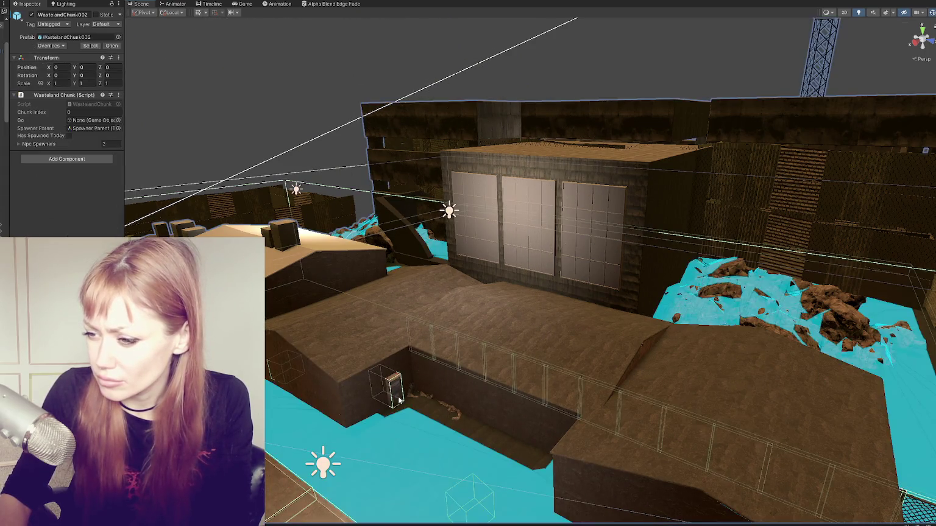
mouse_move(399, 399)
left_mouse_down()
mouse_move(328, 439)
mouse_move(289, 388)
left_mouse_up()
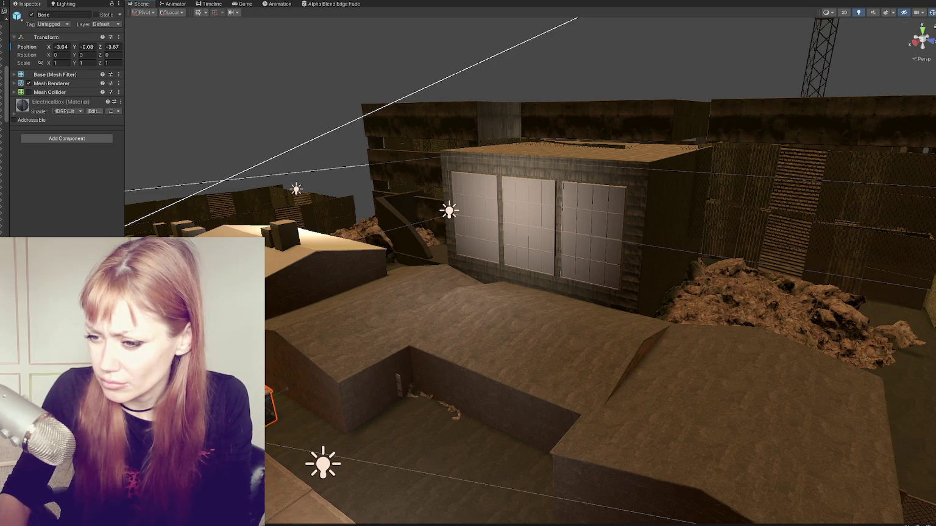
Reset the electrical box parts' position to 0, 0, 0
left_click(399, 387)
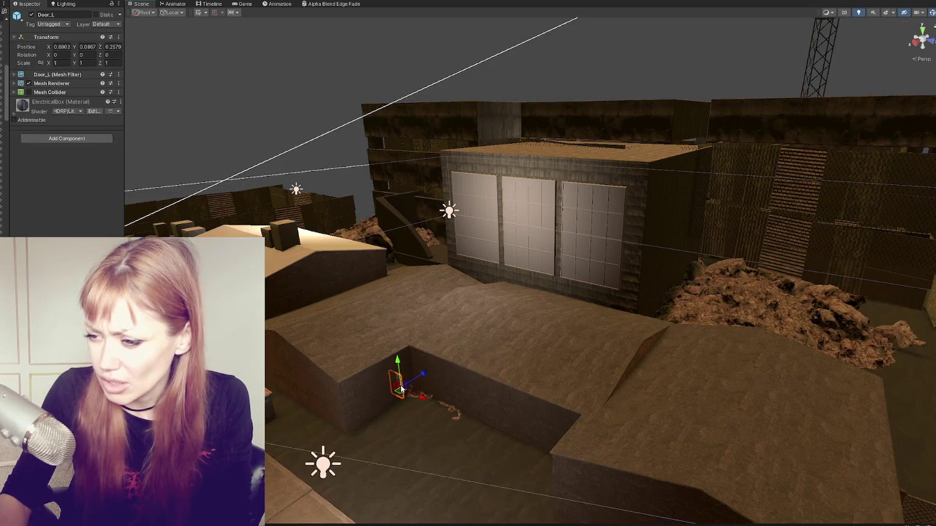
left_click(393, 382)
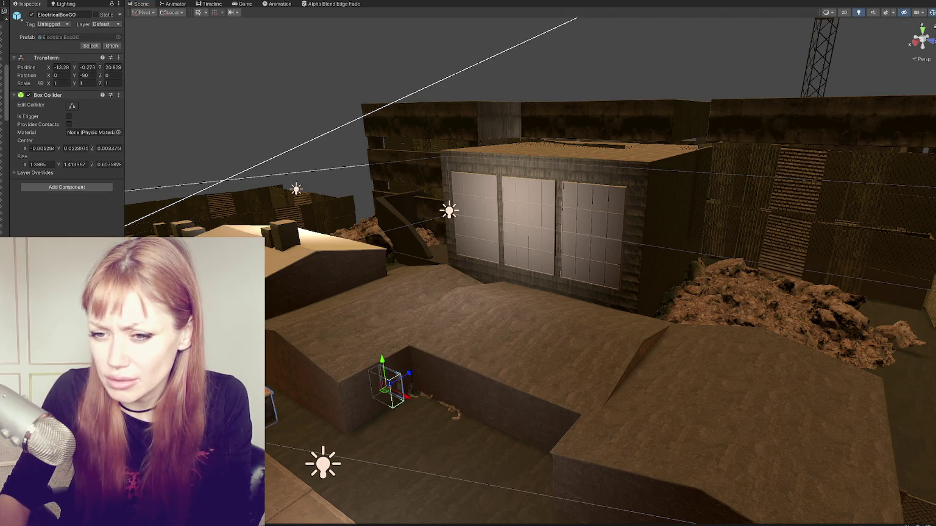
left_click(86, 55)
type("00")
key("Tab")
type("0")
key("Tab")
type("0")
key("Return")
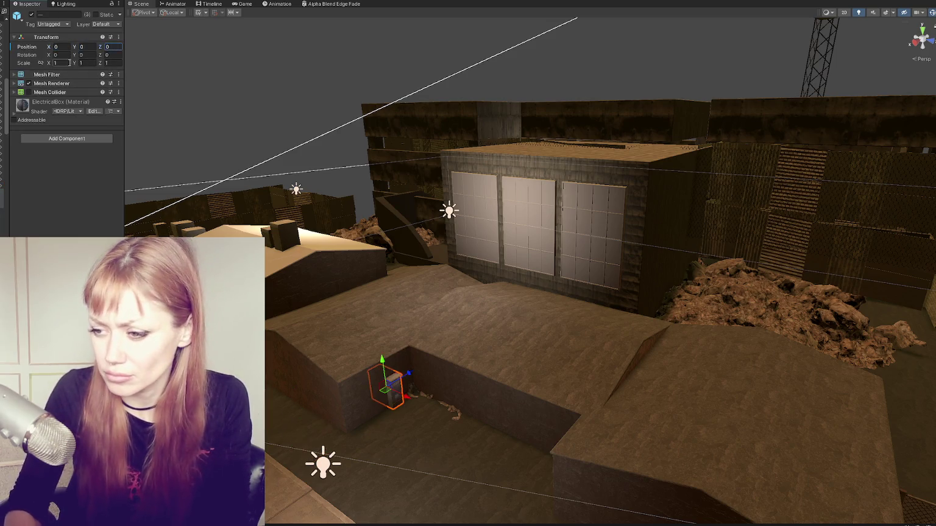
Place ElectricalBoxGO by the sidewalk at X -9.66, Y -0.41, Z 16.65
left_click(390, 384)
key("f")
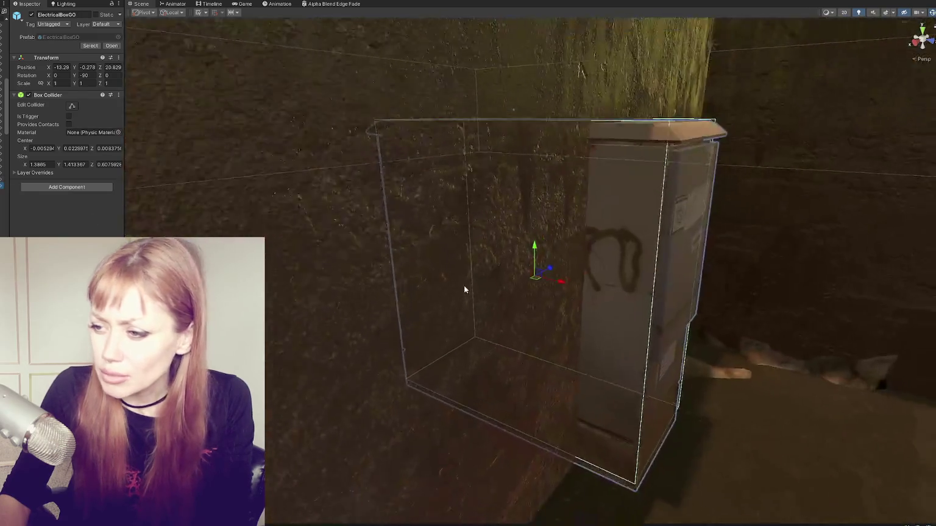
scroll(465, 278, "down", 5)
scroll(510, 160, "down", 3)
mouse_move(553, 262)
left_mouse_down()
mouse_move(379, 340)
mouse_move(350, 314)
left_mouse_up()
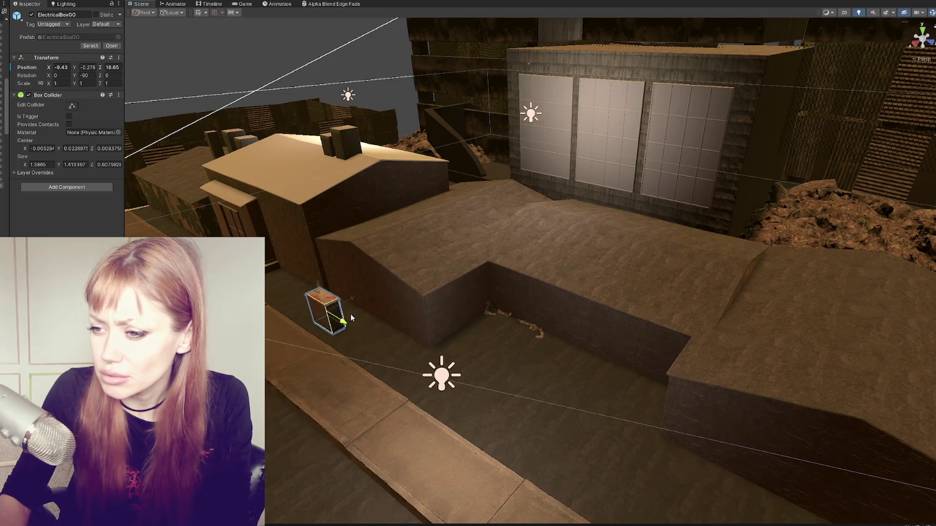
left_click_drag(324, 284, 324, 288)
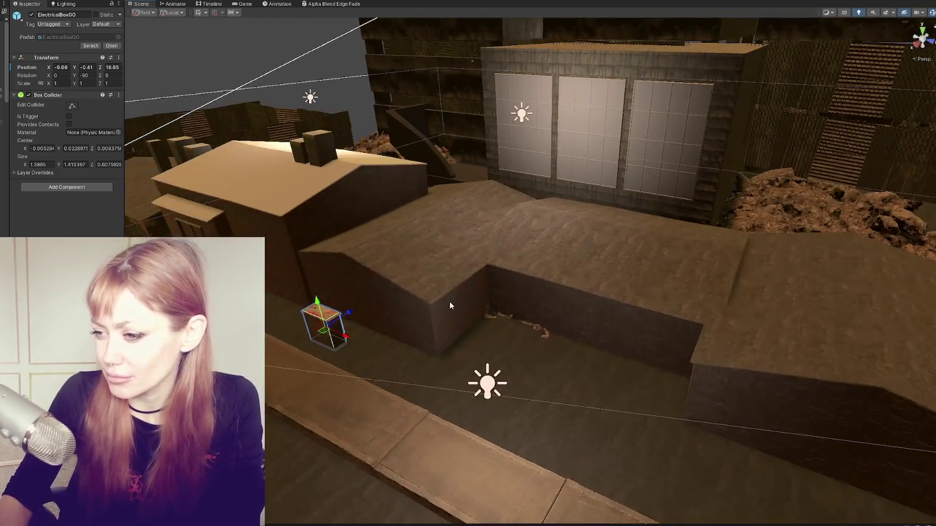
left_click(484, 316)
Move DirtPile (5) beside the wall and scale it down to 1.0743
left_click(485, 319)
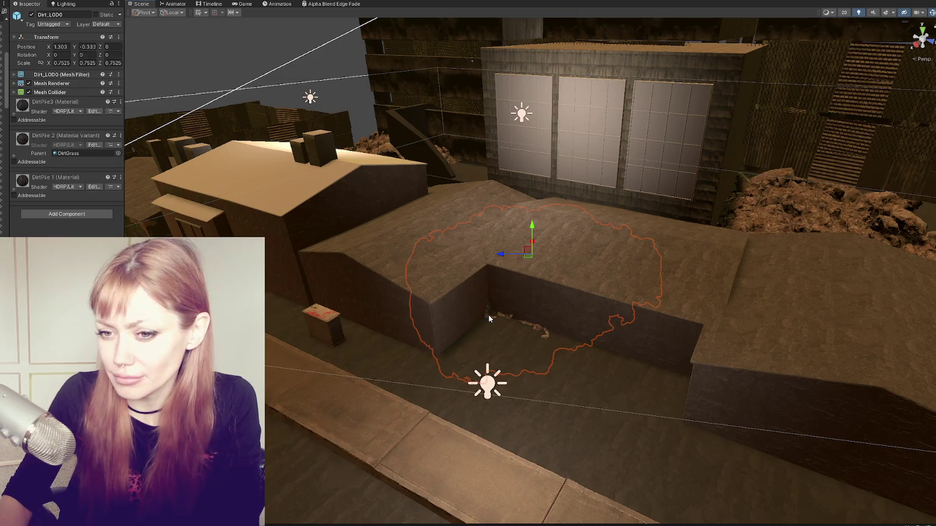
left_click_drag(528, 266, 533, 281)
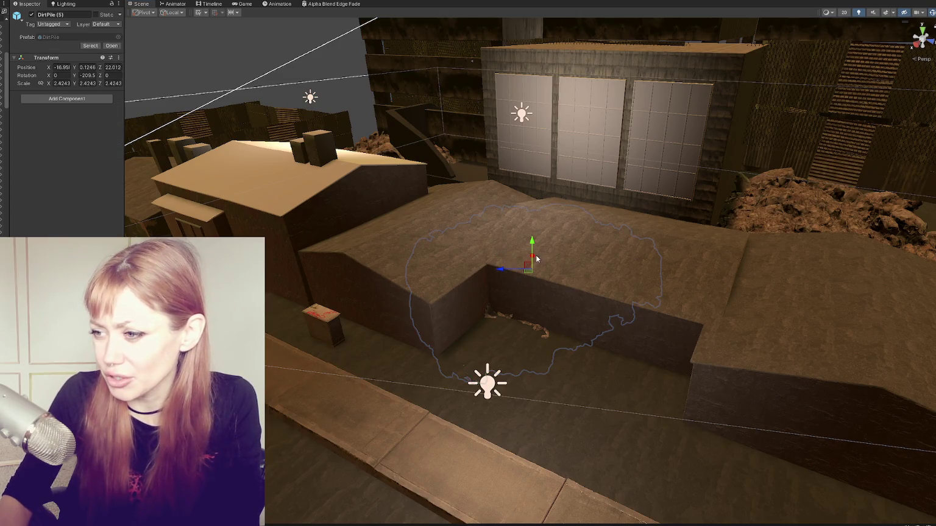
mouse_move(530, 296)
left_mouse_down()
mouse_move(513, 302)
mouse_move(509, 285)
mouse_move(502, 311)
mouse_move(560, 293)
mouse_move(564, 310)
mouse_move(668, 375)
mouse_move(653, 333)
left_mouse_up()
Duplicate the dirt pile, then reposition and rotate the copy DirtPile (8)
key("ctrl+d")
key("e")
key("w")
key("shift+d")
left_click(634, 365)
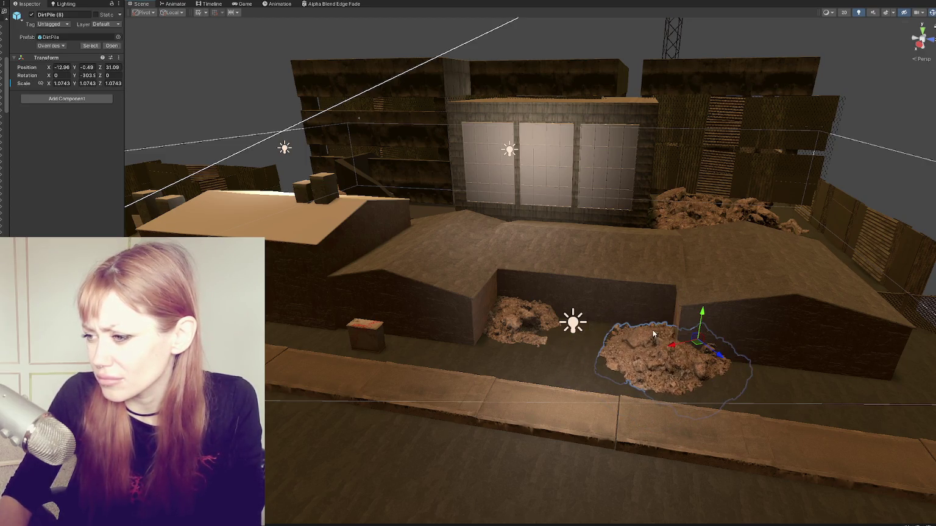
mouse_move(719, 352)
left_mouse_down()
mouse_move(670, 342)
mouse_move(609, 366)
mouse_move(655, 375)
left_mouse_up()
key("shift+d")
Add another rotated dirt pile copy, DirtPile (9), near the sidewalk
left_click(665, 345)
key("ctrl+d")
key("e")
key("w")
mouse_move(639, 341)
left_mouse_down()
mouse_move(670, 319)
mouse_move(627, 308)
mouse_move(582, 323)
left_mouse_up()
left_click(461, 372)
mouse_move(461, 373)
left_mouse_down("alt")
mouse_move(446, 329)
mouse_move(503, 376)
mouse_move(504, 342)
mouse_move(491, 339)
mouse_move(600, 254)
mouse_move(618, 292)
mouse_move(666, 283)
left_mouse_up("alt")
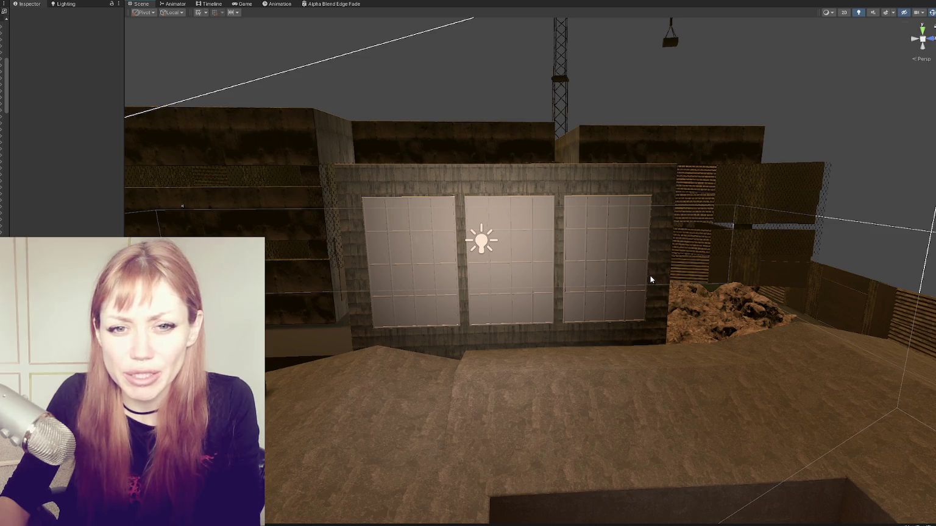
scroll(650, 276, "up", 3)
scroll(650, 276, "up", 2)
left_click(569, 167)
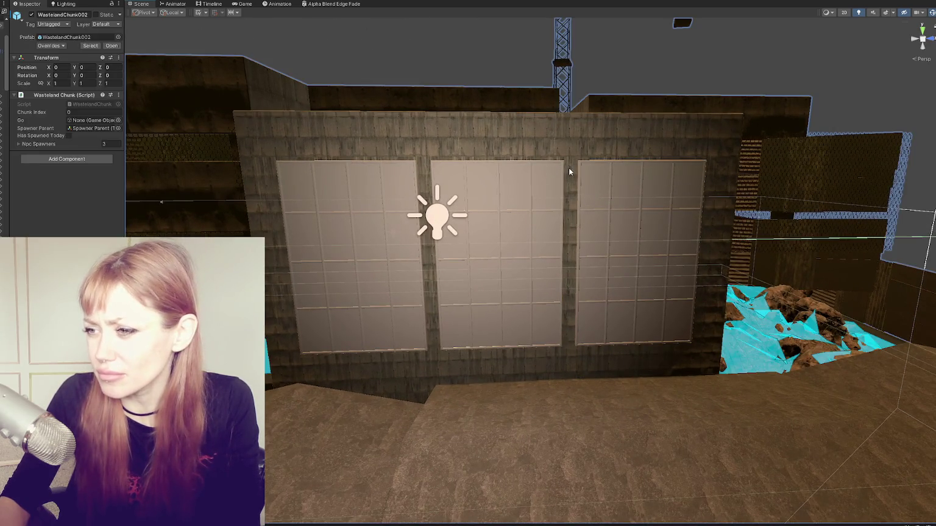
scroll(569, 167, "down", 2)
mouse_move(637, 268)
left_mouse_down("alt")
mouse_move(527, 359)
mouse_move(629, 101)
left_mouse_up("alt")
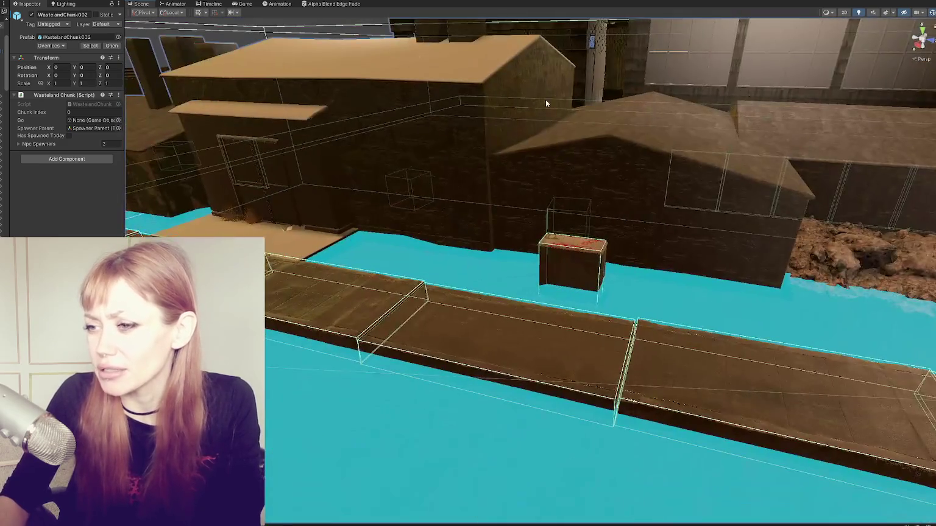
left_click_drag(431, 94, 397, 240, "alt")
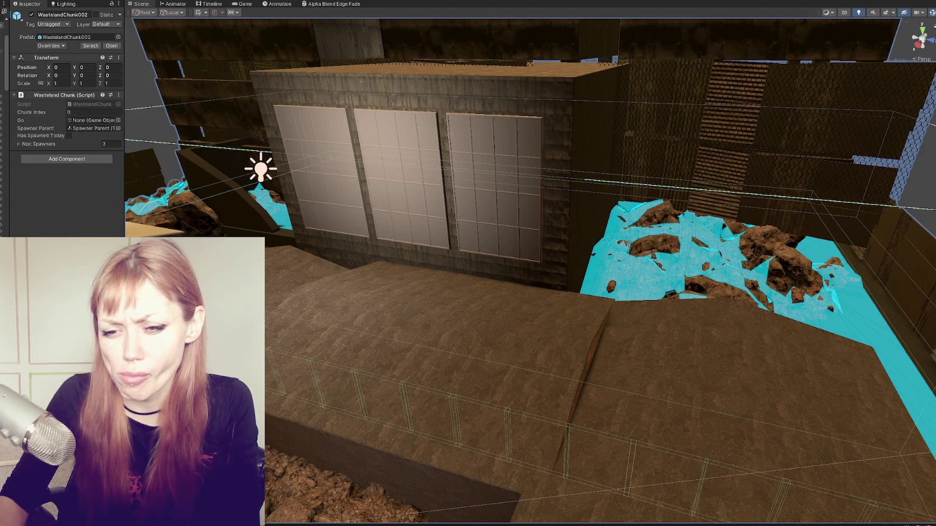
left_click(410, 104)
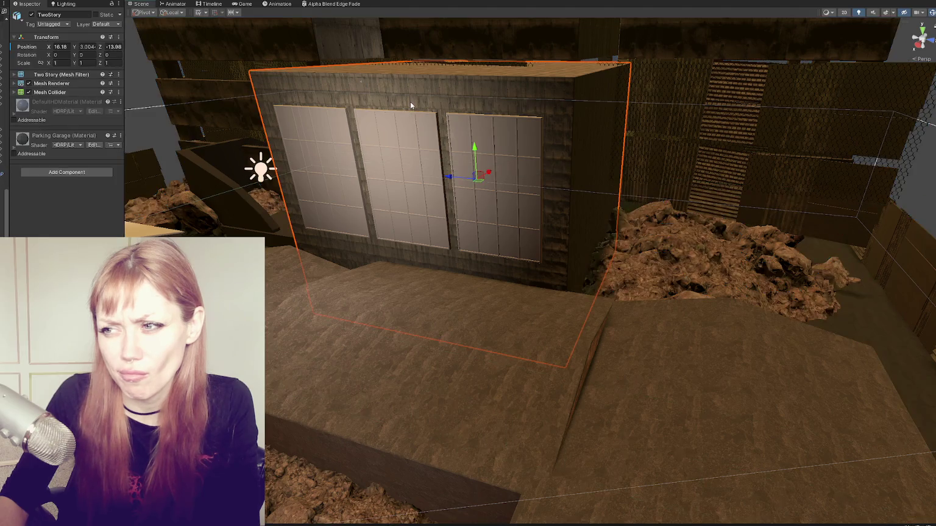
Expand the Parking Garage material, raise Detail Albedo Scale and set Detail Smoothness to 0
left_click(87, 138)
scroll(31, 207, "down", 5)
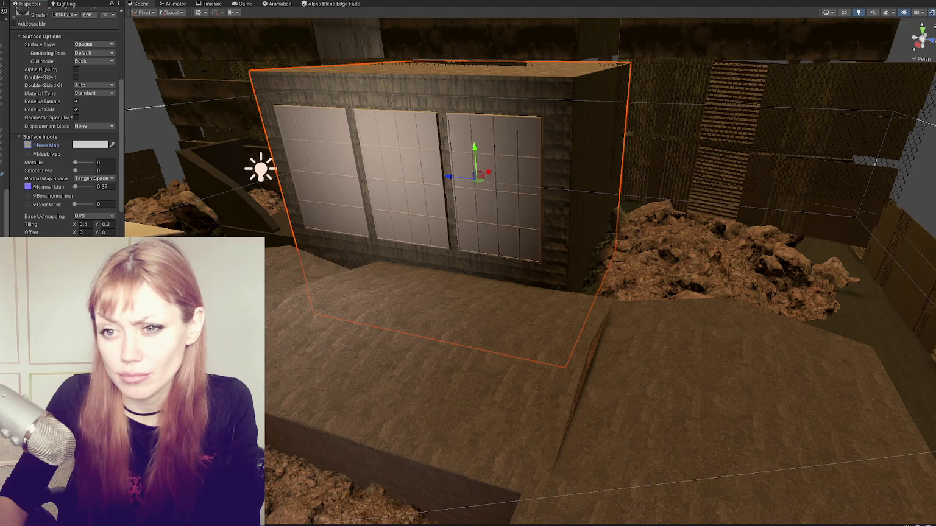
scroll(61, 121, "down", 5)
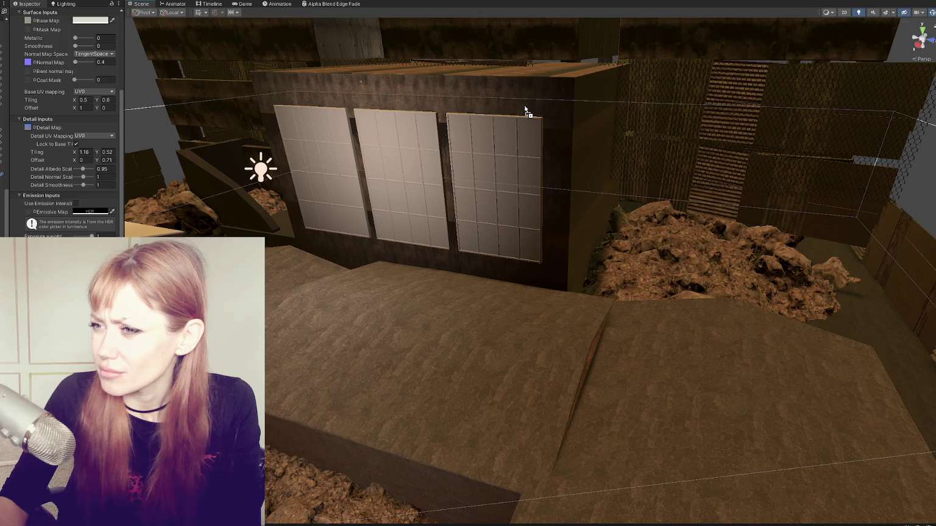
right_click_drag(525, 110, 418, 227)
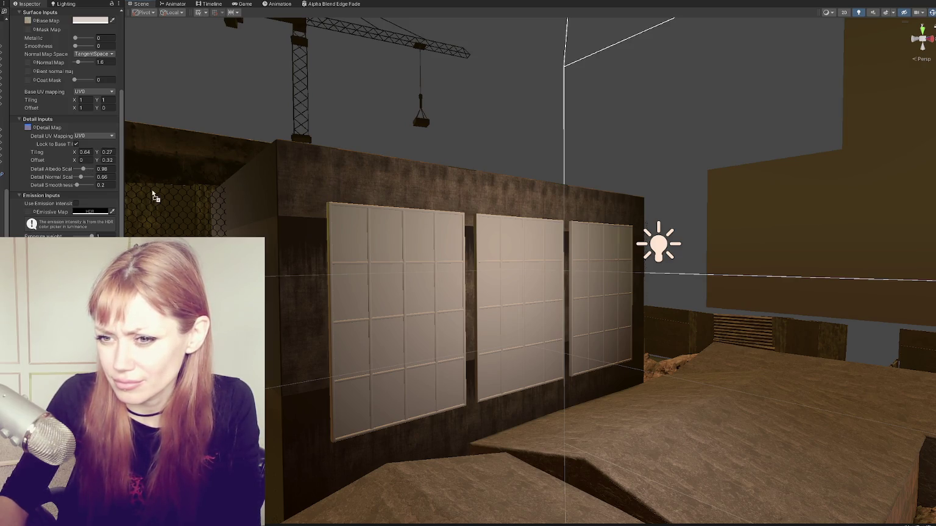
mouse_move(82, 169)
left_mouse_down()
mouse_move(87, 178)
mouse_move(65, 182)
left_mouse_up()
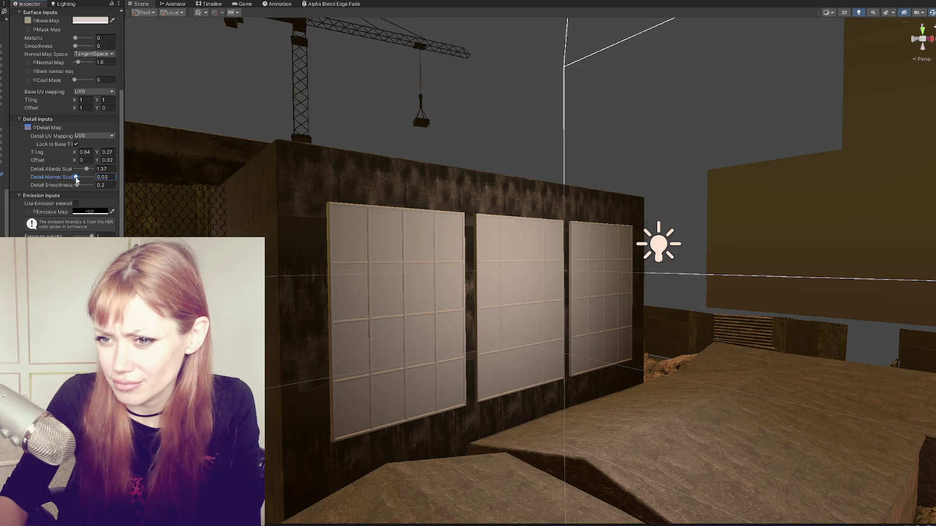
left_click_drag(78, 184, 67, 186)
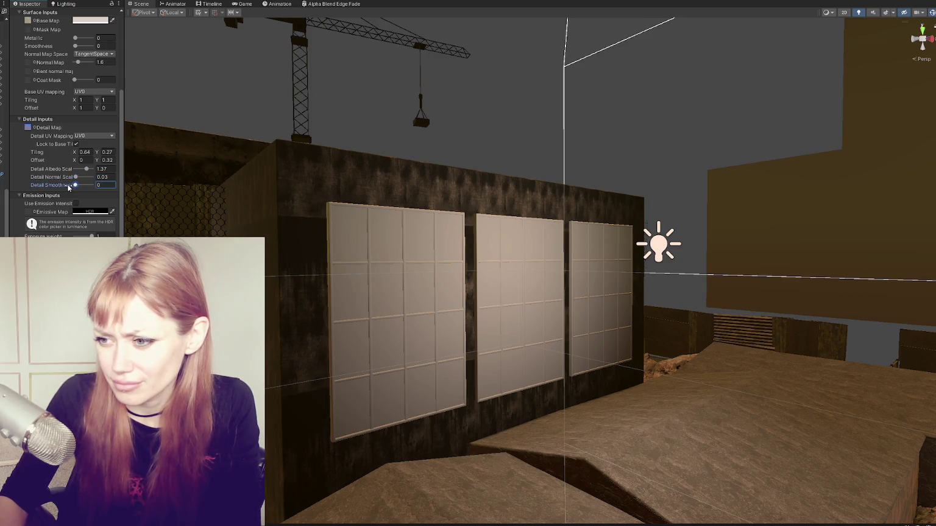
Edit the detail Tiling and Offset fields, then lower Detail Albedo Scale to 0.78
left_click_drag(100, 153, 89, 162)
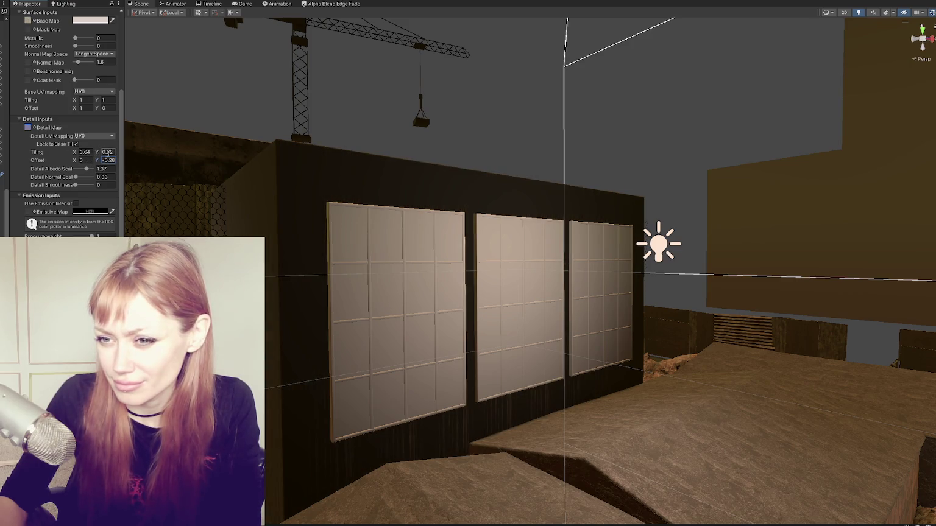
type("0.1")
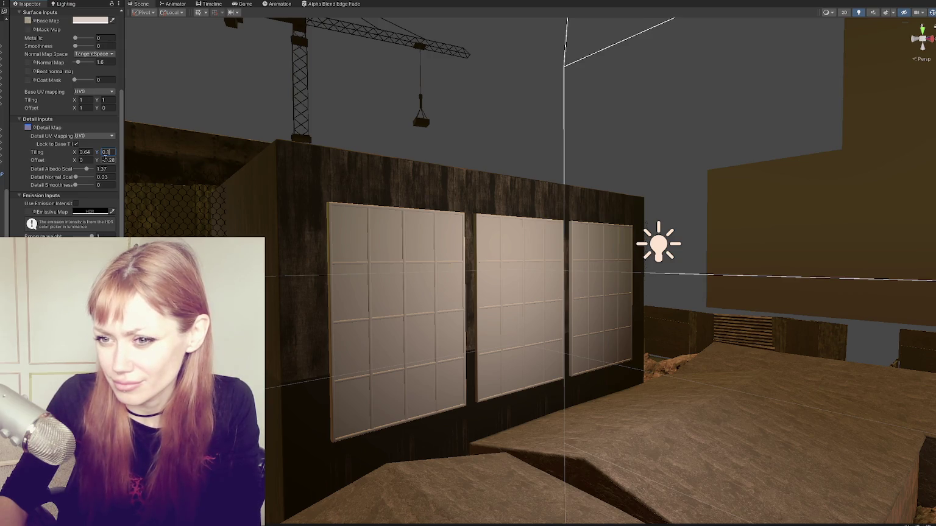
type("0")
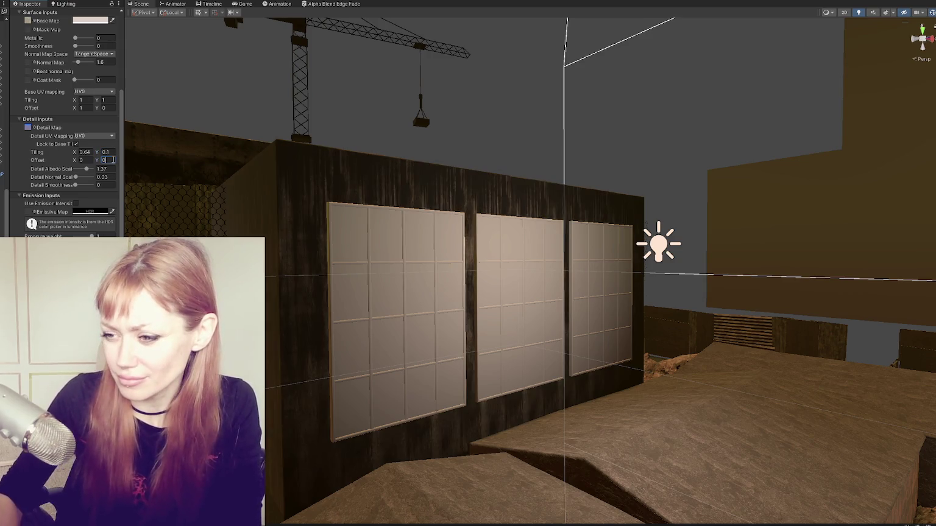
left_click_drag(329, 231, 209, 224, "alt")
left_click_drag(249, 161, 103, 152, "alt")
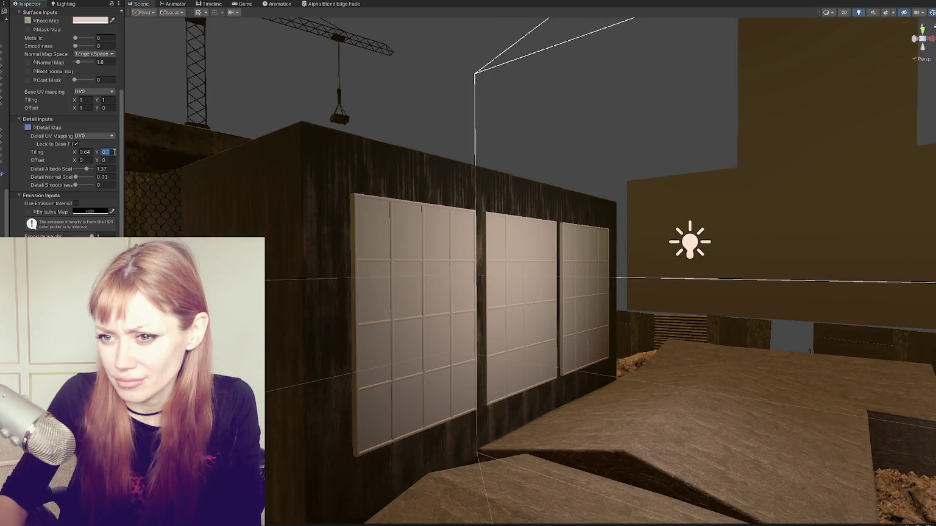
type("1")
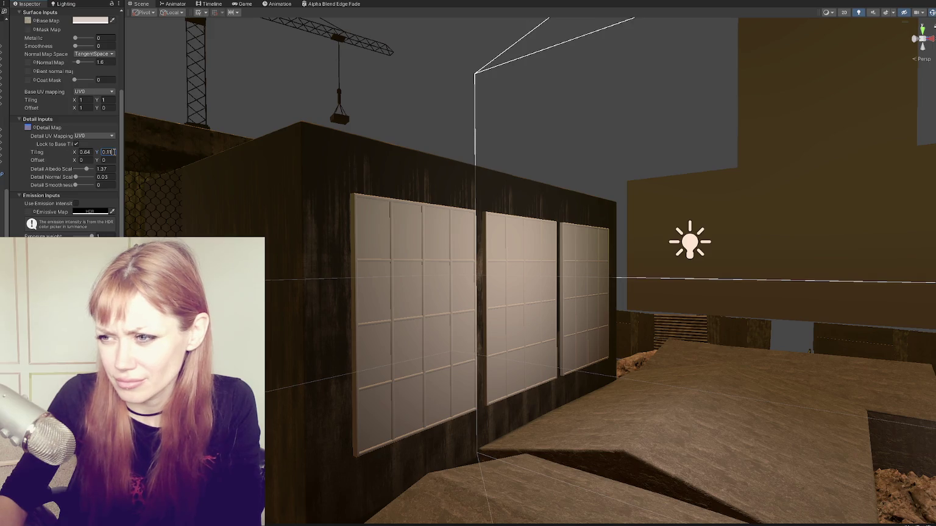
key("BackSpace")
key("Tab")
key("Tab")
type("1236")
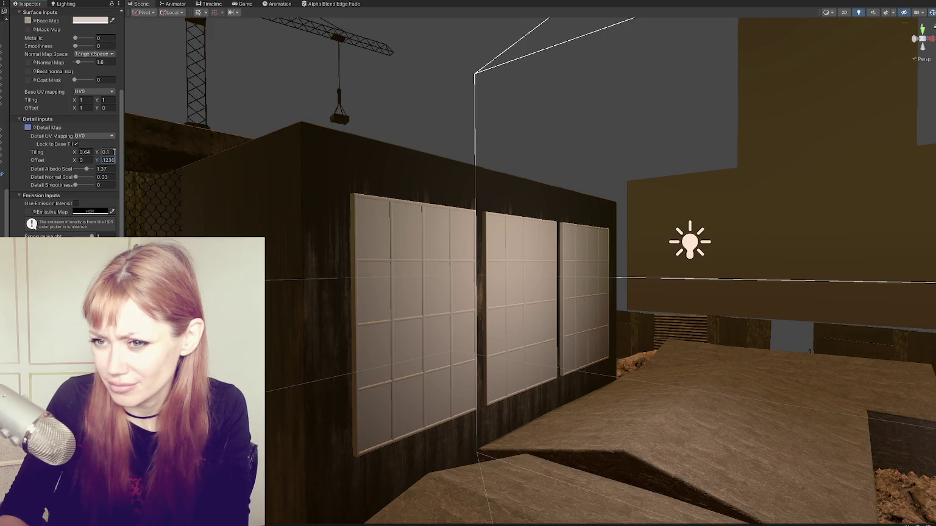
key("BackSpace")
type("6")
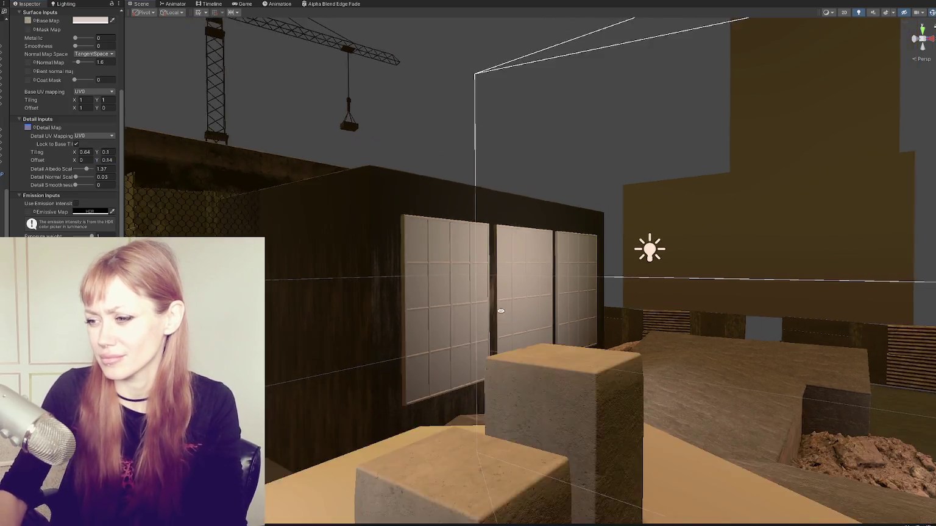
mouse_move(427, 274)
left_mouse_down("alt")
mouse_move(359, 309)
mouse_move(428, 328)
left_mouse_up("alt")
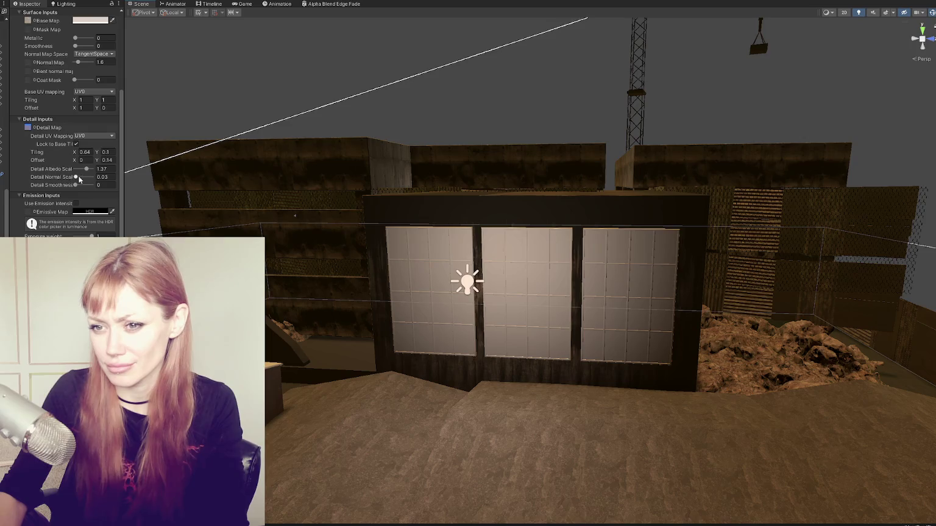
left_click_drag(87, 168, 70, 154)
Raise Detail Albedo Scale from 0.78 to 0.93, then fly around the building's walls
left_click(71, 184)
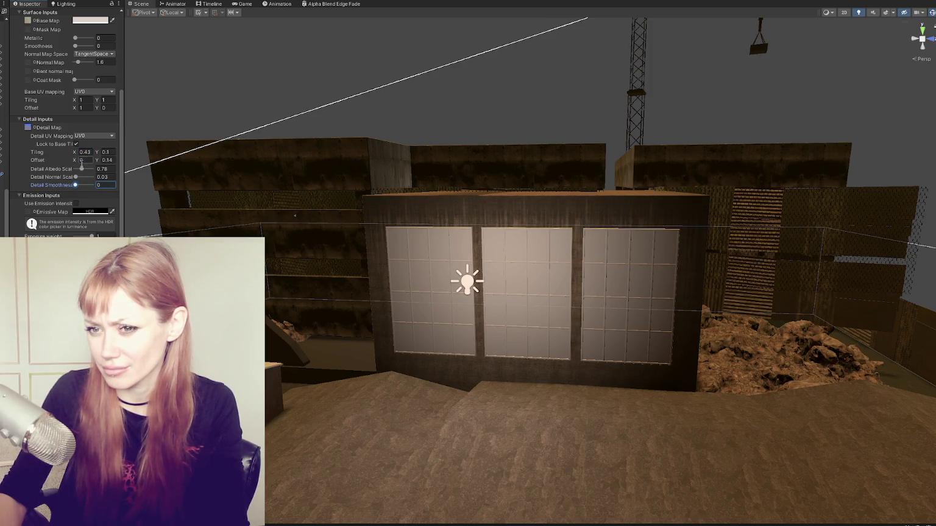
left_click_drag(82, 170, 84, 170)
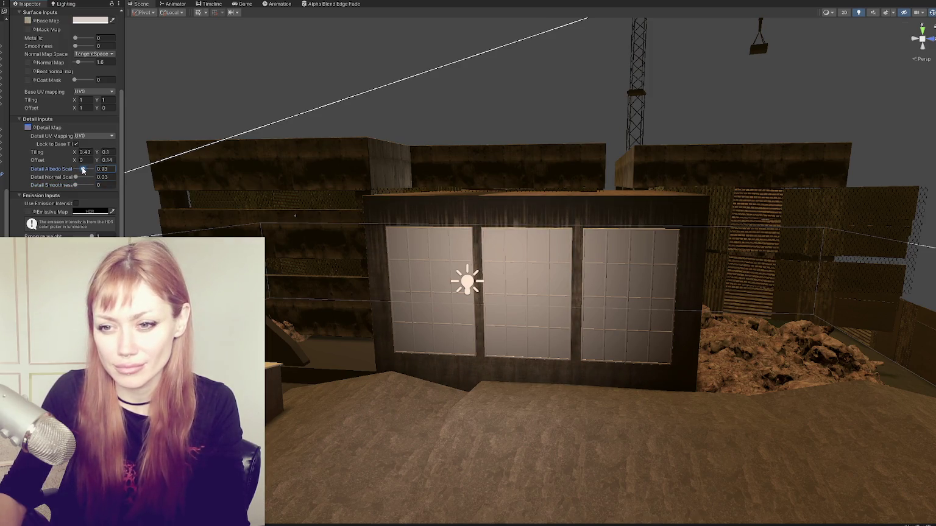
left_click(403, 167)
mouse_move(403, 167)
right_mouse_down()
mouse_move(565, 208)
mouse_move(488, 193)
right_mouse_up()
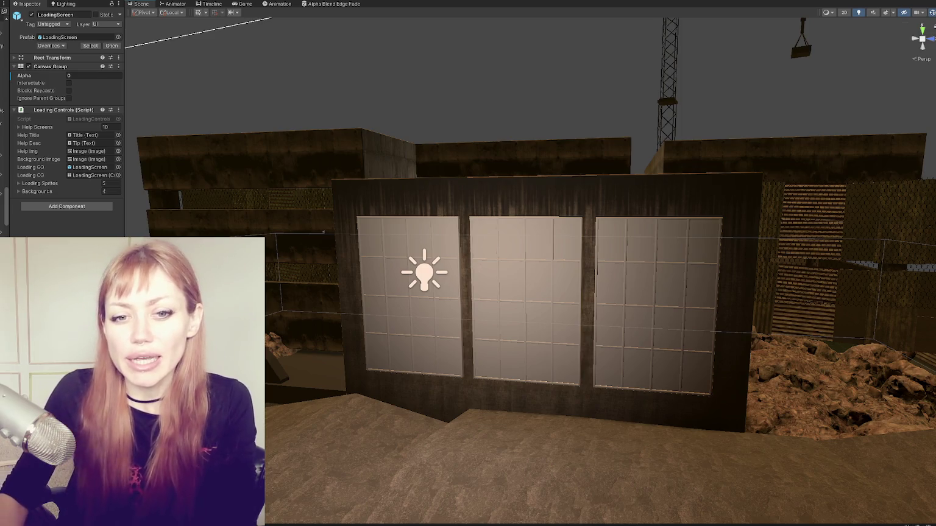
mouse_move(411, 299)
right_mouse_down()
mouse_move(482, 149)
mouse_move(546, 253)
mouse_move(577, 186)
mouse_move(734, 90)
mouse_move(384, 261)
mouse_move(223, 161)
right_mouse_up()
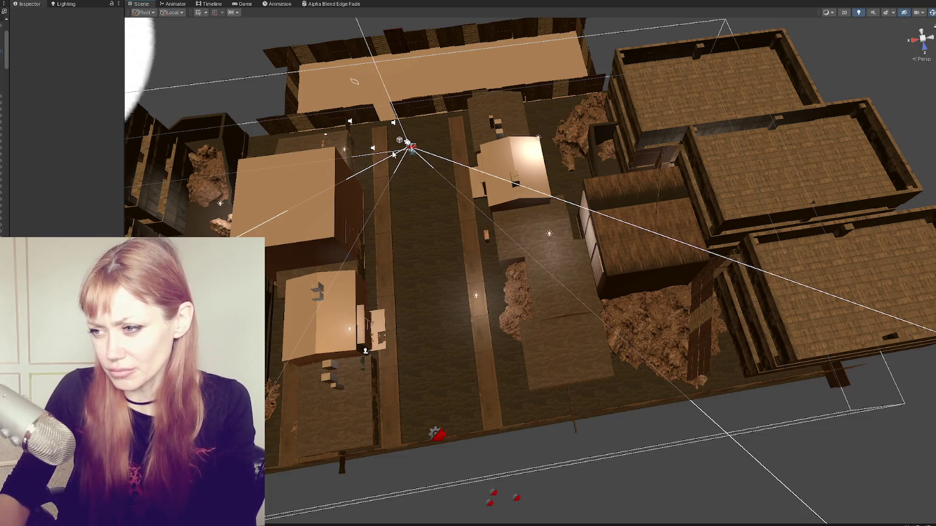
mouse_move(464, 317)
right_mouse_down()
mouse_move(608, 238)
mouse_move(479, 388)
mouse_move(544, 206)
right_mouse_up()
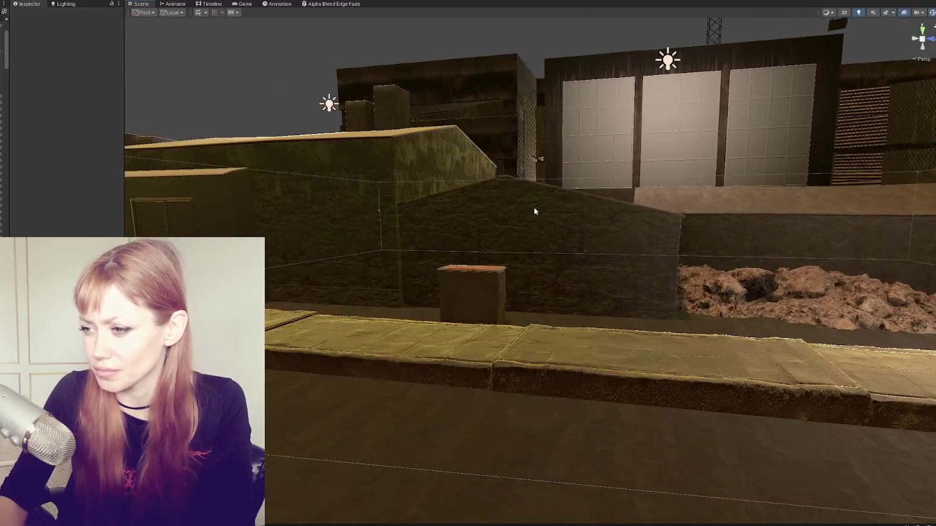
left_click_drag(544, 206, 482, 212, "alt")
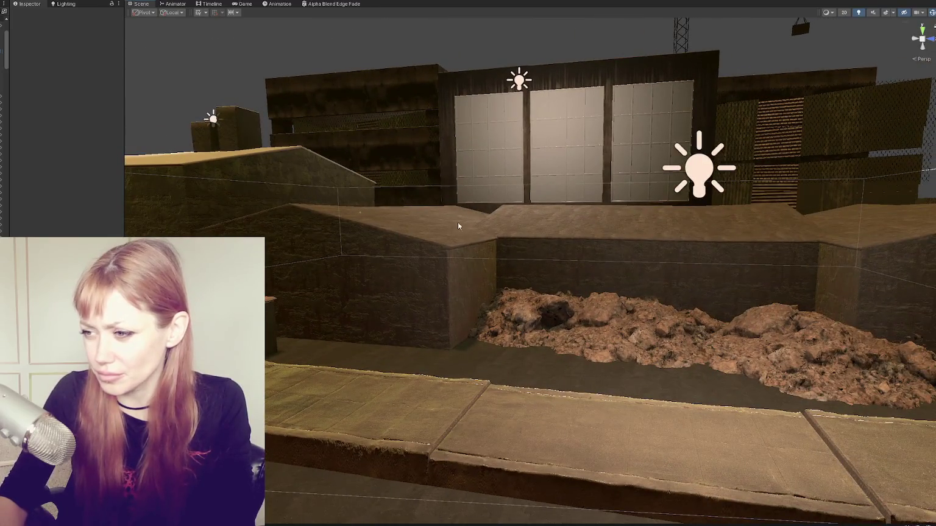
scroll(461, 219, "up", 3)
scroll(445, 242, "down", 3)
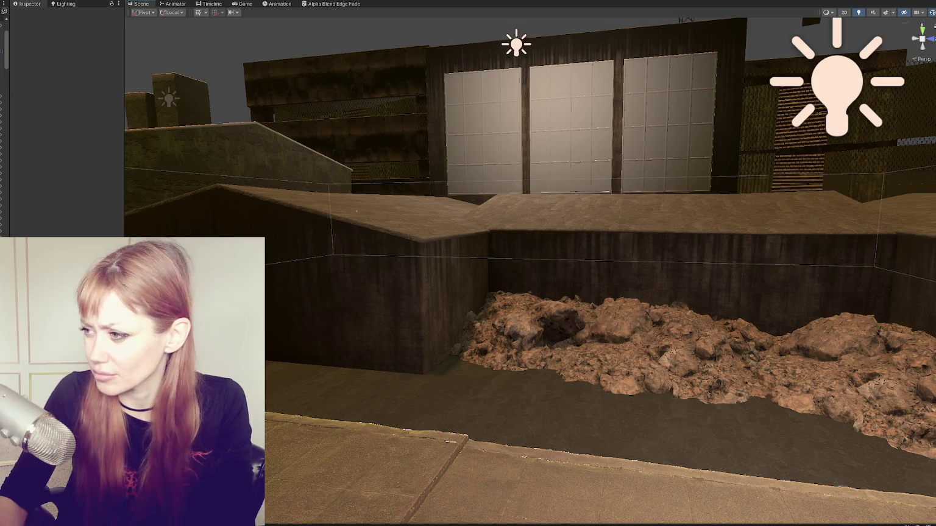
right_click_drag(562, 277, 323, 270)
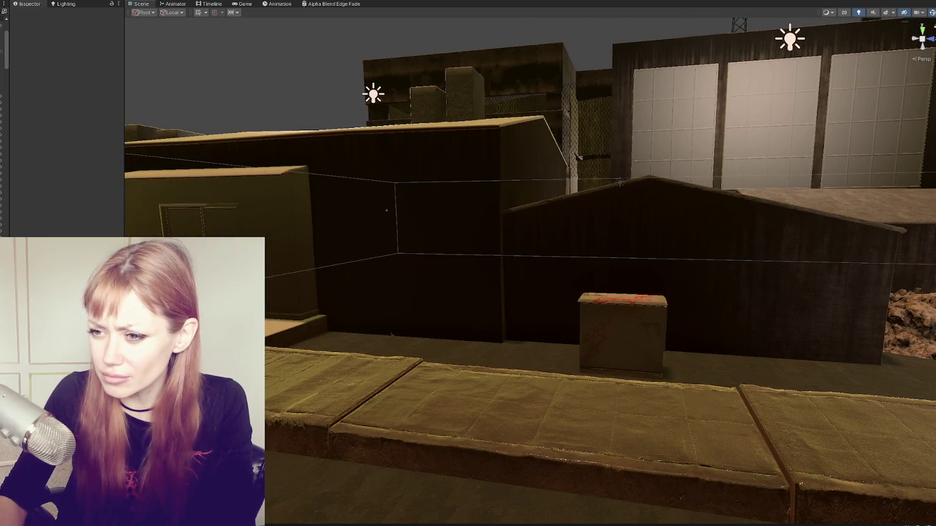
mouse_move(526, 265)
right_mouse_down()
mouse_move(452, 268)
mouse_move(627, 307)
mouse_move(270, 315)
mouse_move(704, 335)
mouse_move(528, 271)
right_mouse_up()
mouse_move(392, 272)
right_mouse_down()
mouse_move(293, 284)
mouse_move(571, 306)
right_mouse_up()
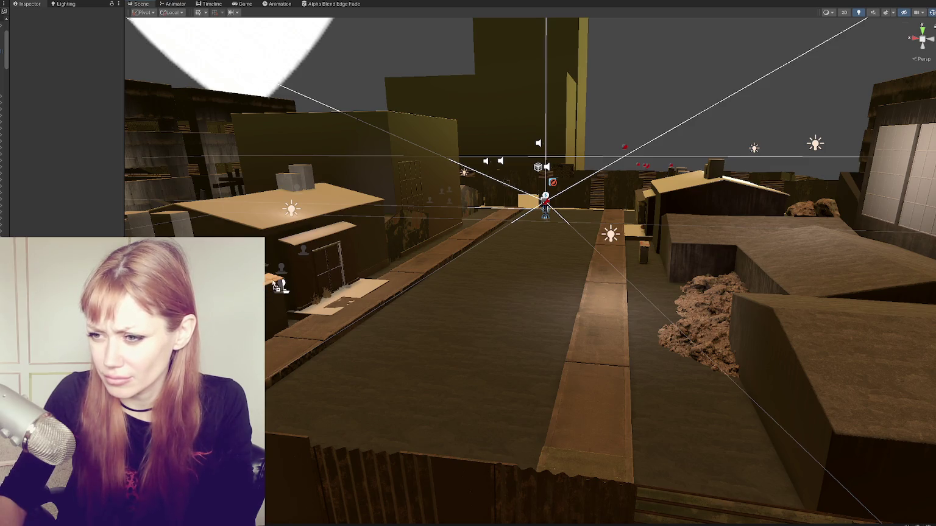
left_click(610, 234)
Duplicate the point light beside the left house and apply the darker Brick Texture material to its walls
key("ctrl+d")
left_click_drag(611, 234, 388, 232)
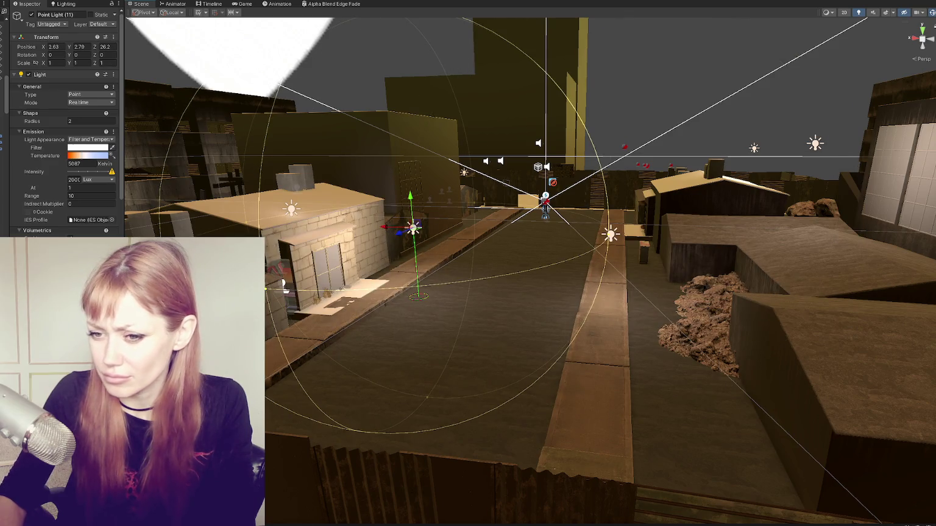
left_click(282, 285)
left_click(282, 285)
mouse_move(256, 311)
left_mouse_down()
mouse_move(341, 240)
mouse_move(366, 264)
left_mouse_up()
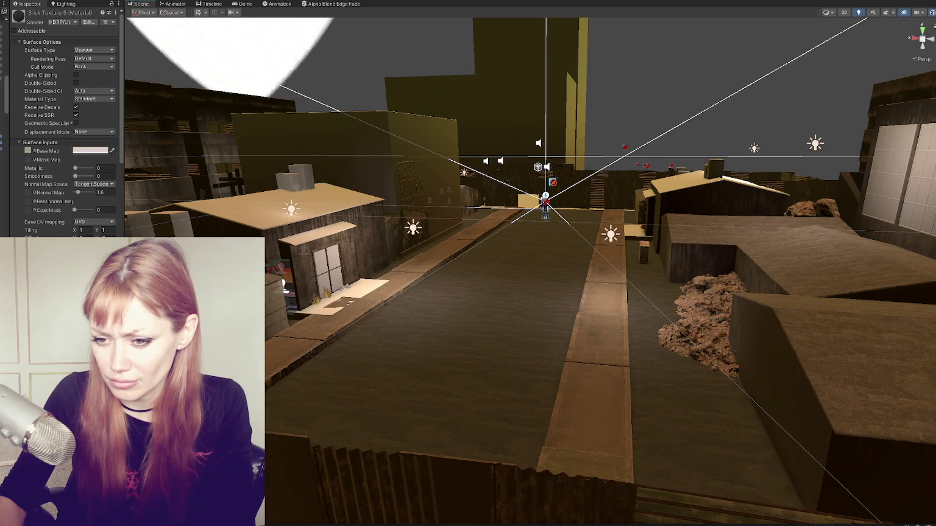
scroll(57, 138, "down", 3)
left_click_drag(30, 104, 28, 103)
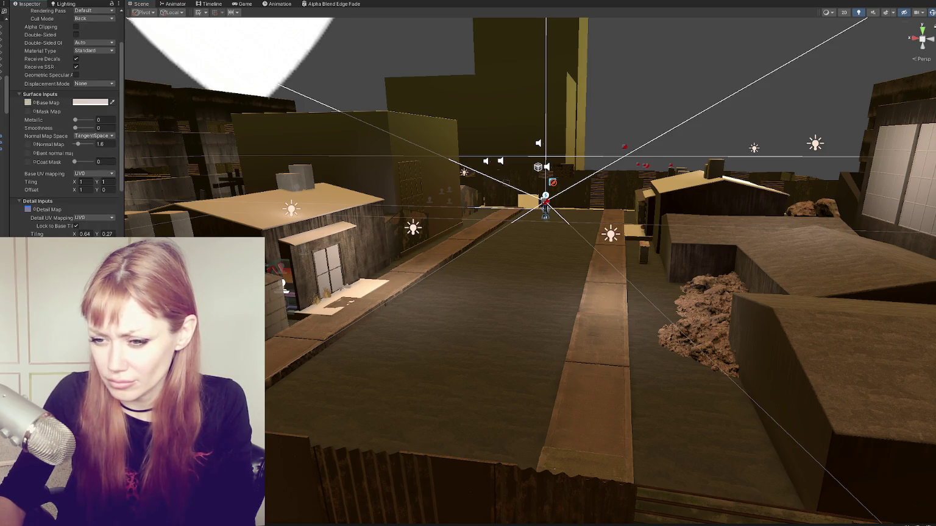
mouse_move(183, 396)
left_mouse_down()
mouse_move(384, 142)
mouse_move(323, 206)
left_mouse_up()
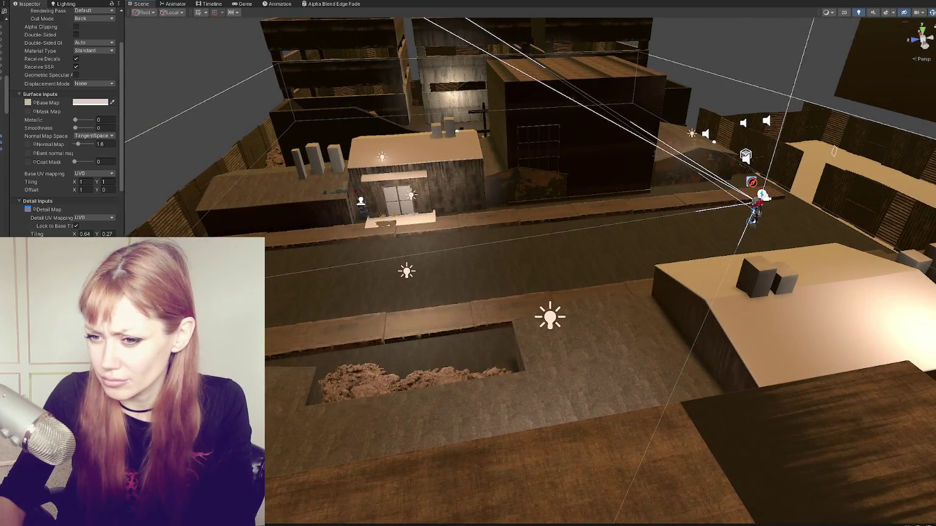
left_click(596, 129)
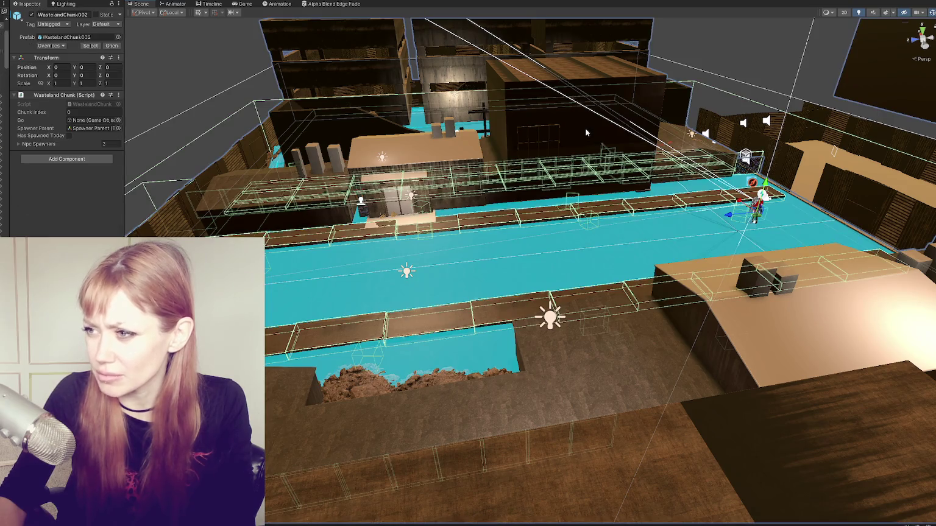
Select both dark buildings, slide them farther down the street, and check placement from street level
left_click(528, 140)
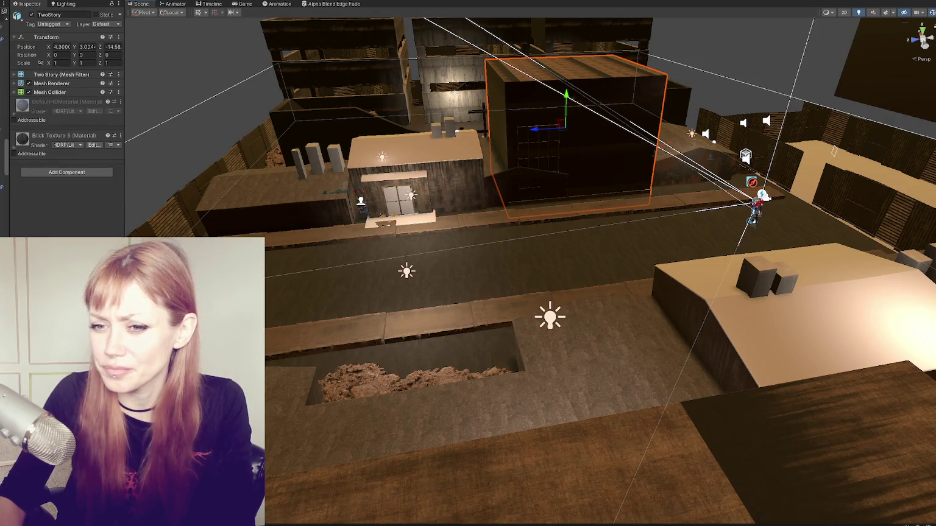
left_click(533, 154, "shift")
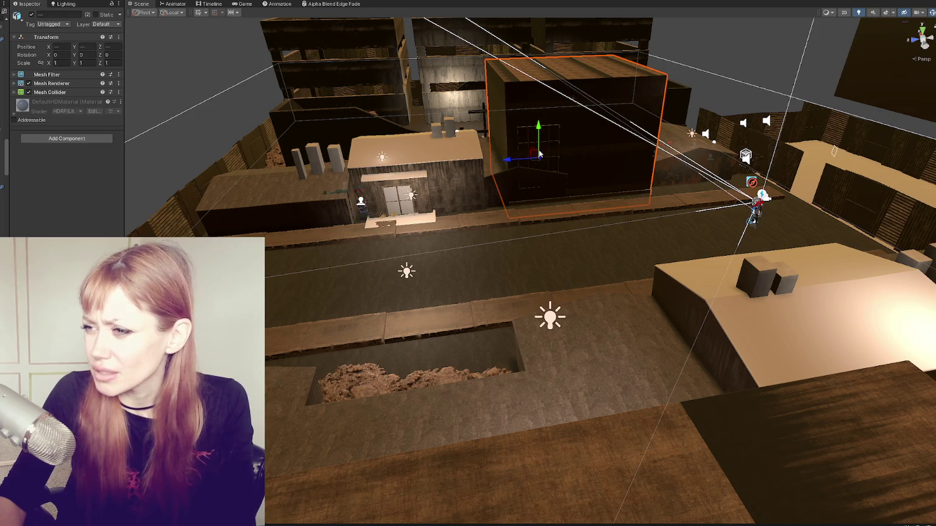
mouse_move(534, 153)
left_mouse_down()
mouse_move(509, 120)
mouse_move(567, 166)
mouse_move(616, 166)
left_mouse_up()
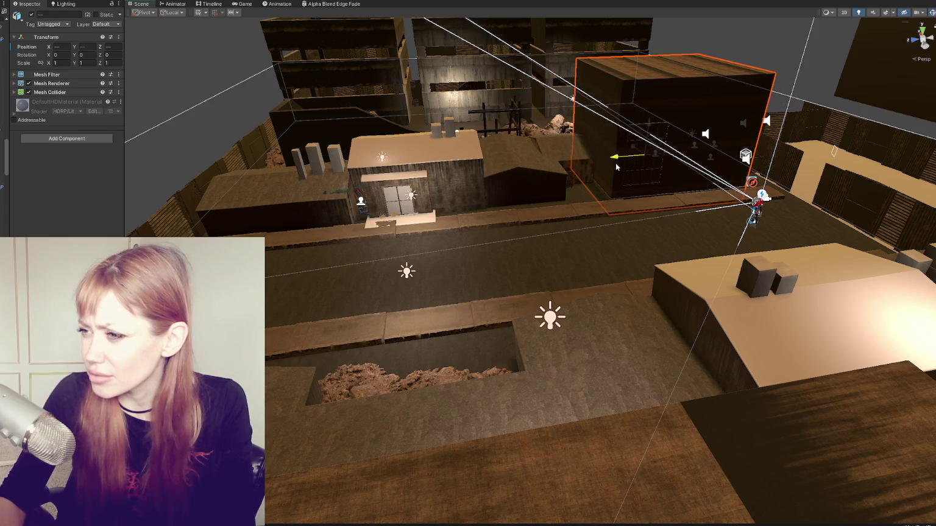
right_click_drag(615, 166, 597, 183)
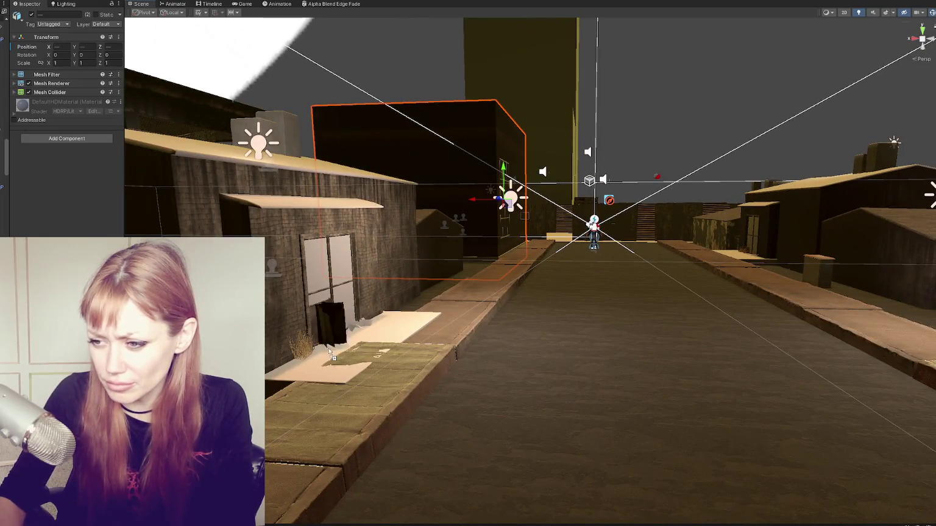
left_click_drag(327, 317, 327, 366)
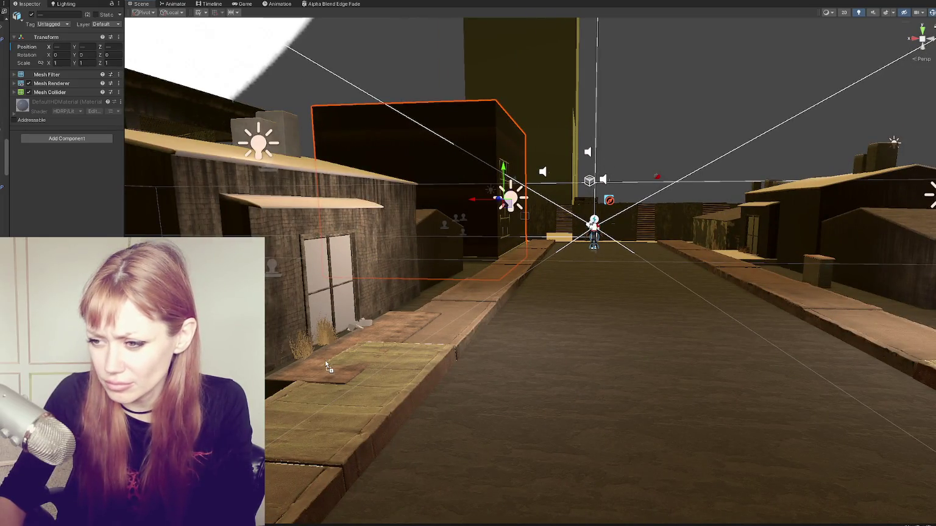
Lower the near sidewalk slab slightly to Position Y 0.11, then view the street from above
left_click(355, 392)
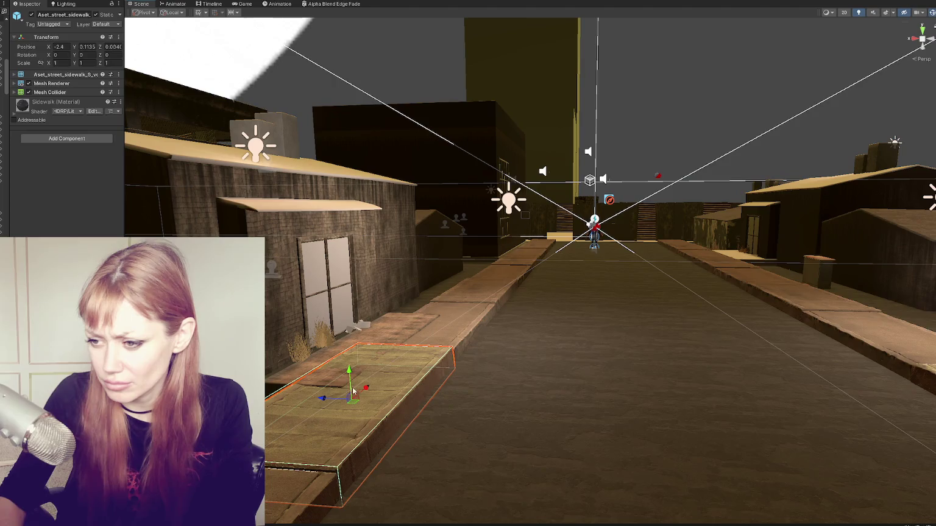
left_click_drag(349, 373, 350, 374)
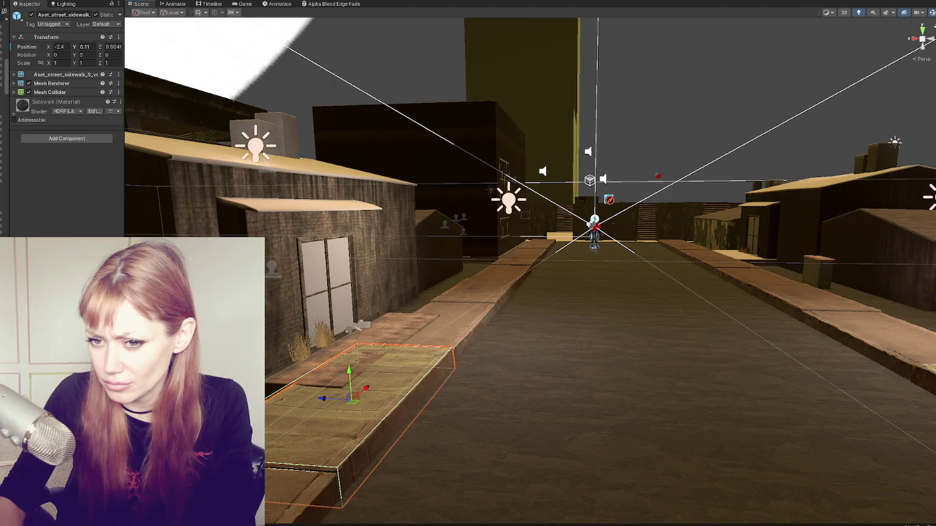
left_click(358, 336)
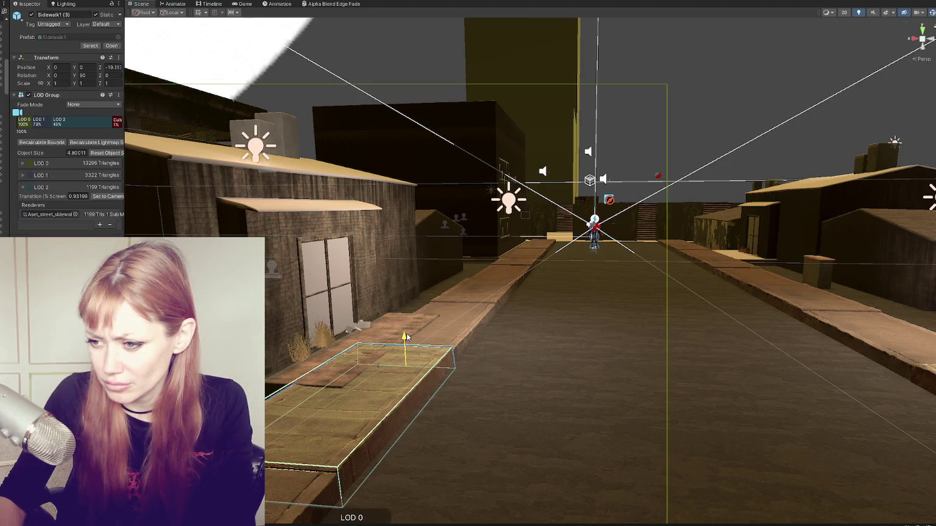
left_click(684, 128)
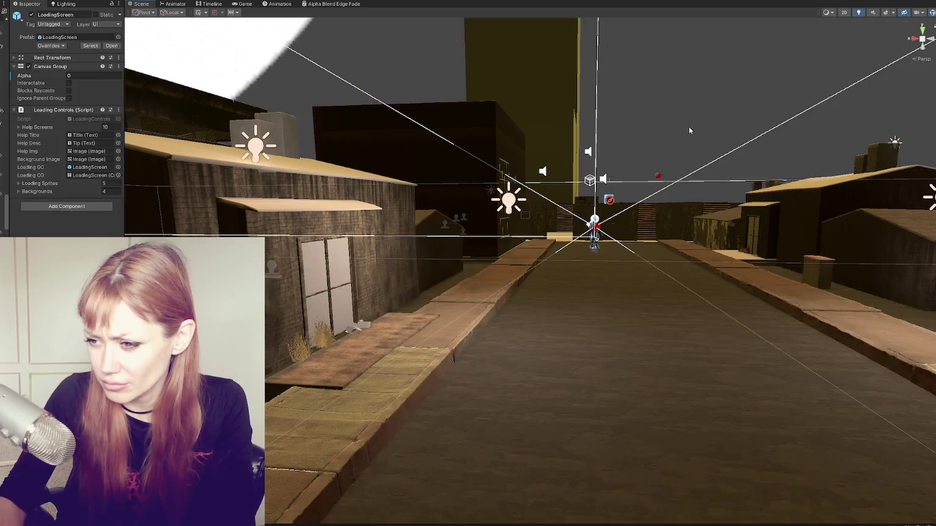
left_click_drag(684, 128, 688, 212, "alt")
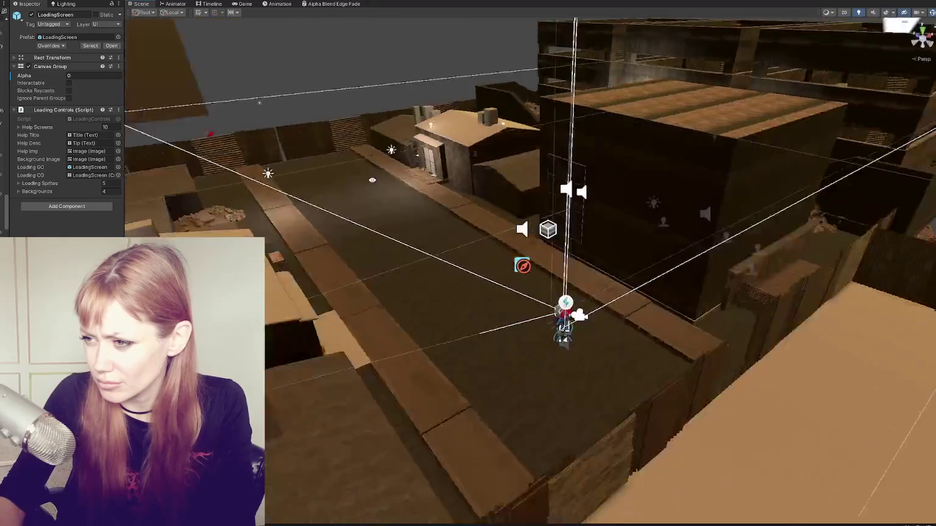
left_click_drag(688, 211, 477, 179, "alt")
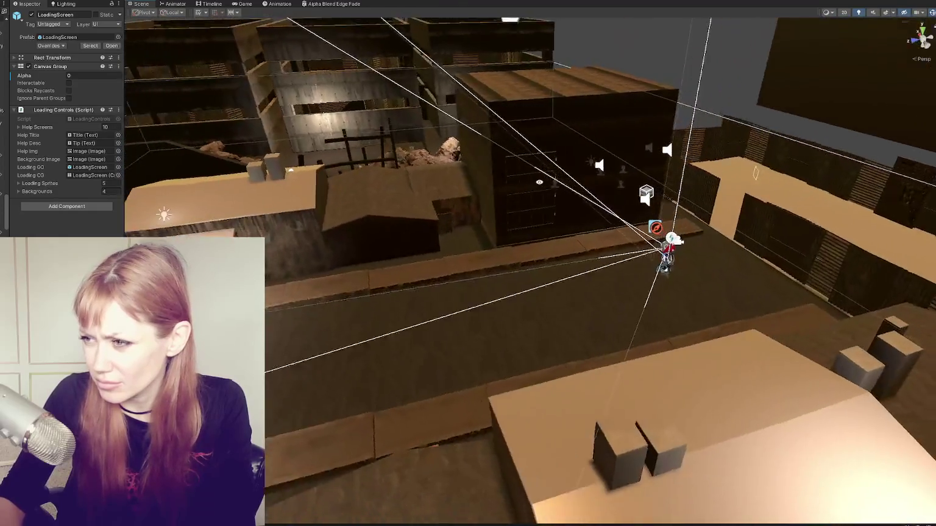
left_click(478, 179)
Frame the two-story building and orbit around its front and side
left_click(491, 170)
key("f")
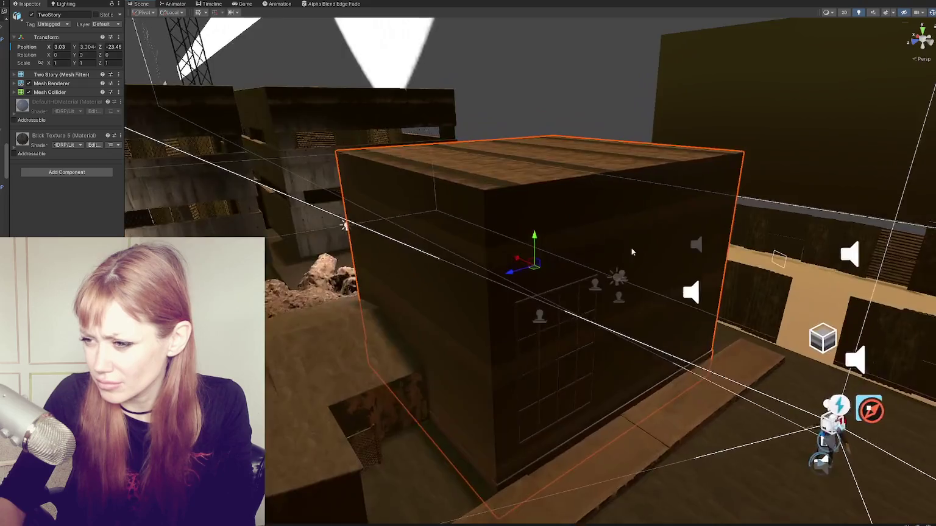
left_click_drag(631, 248, 298, 259, "alt")
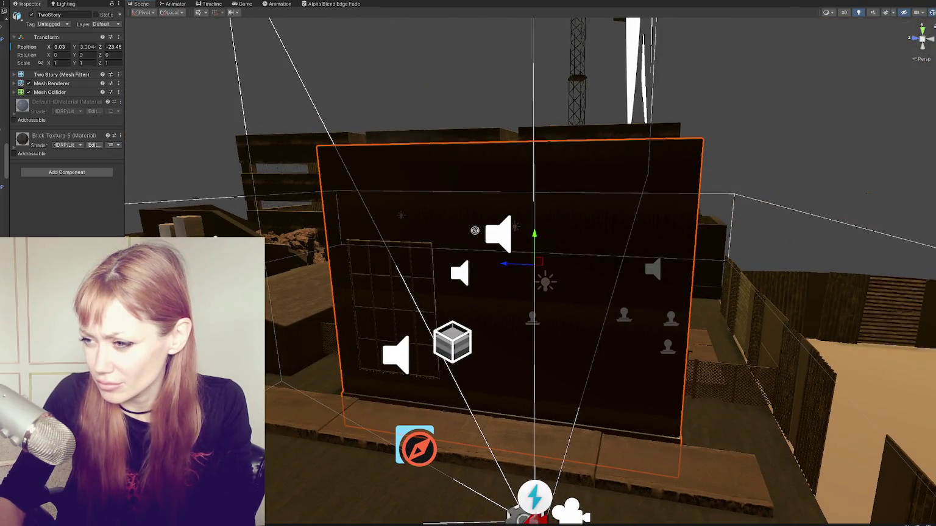
left_click_drag(489, 290, 361, 376, "alt")
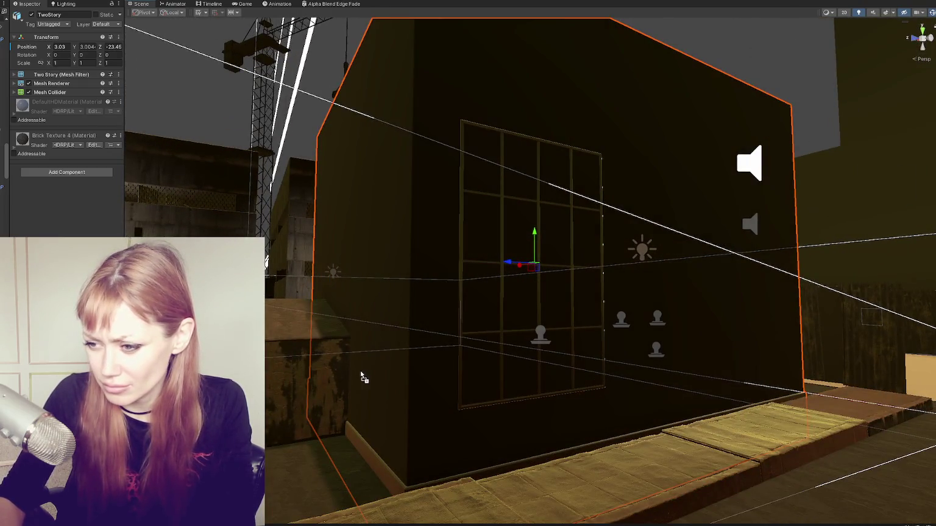
Frame the neighbouring concrete building, then play from the Title scene and continue the saved game
left_click(390, 378)
key("f")
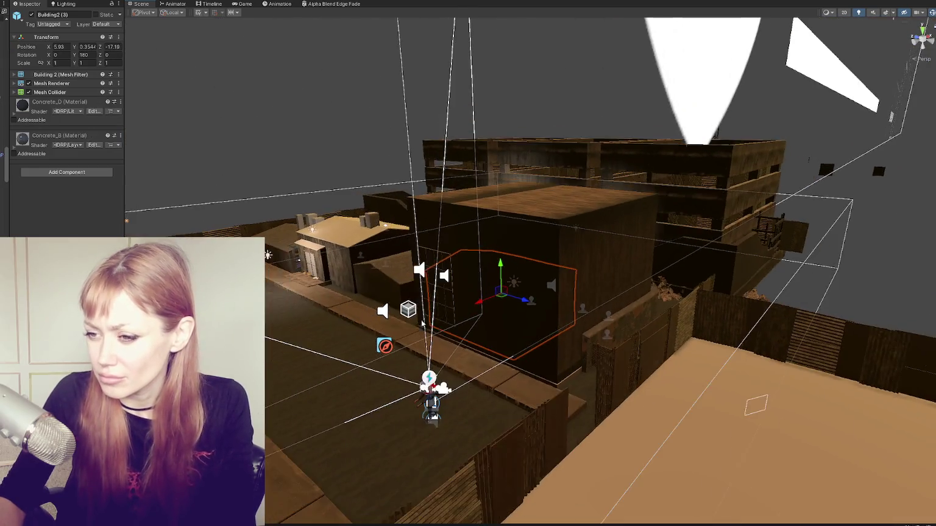
mouse_move(422, 324)
right_mouse_down()
mouse_move(550, 244)
mouse_move(536, 247)
right_mouse_up()
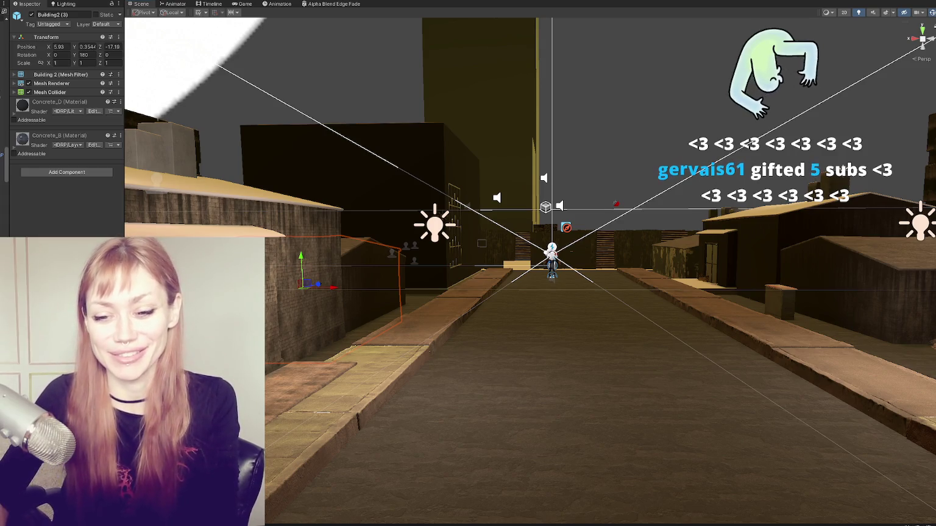
left_click(271, 276)
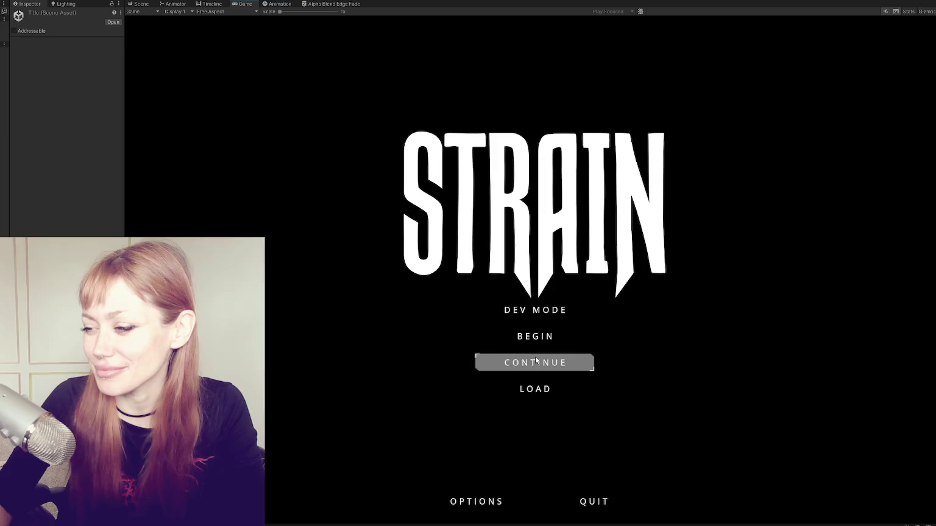
left_click(545, 310)
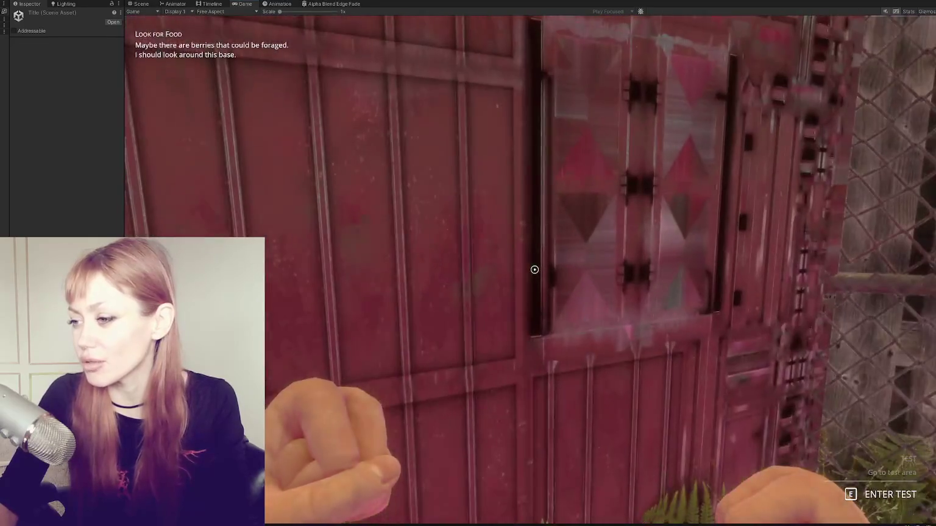
Enter the test area, walk forward into the gap between the walls, then pause and stop play mode
key("e")
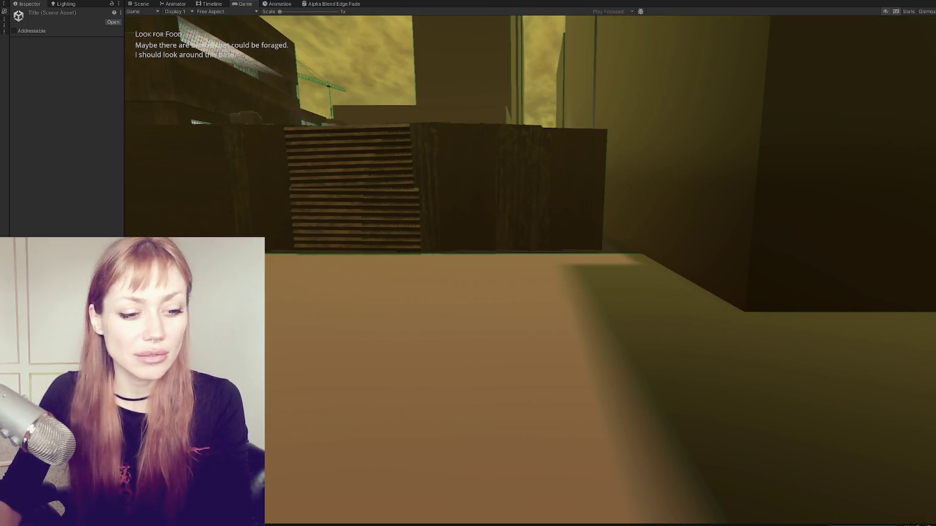
key("w")
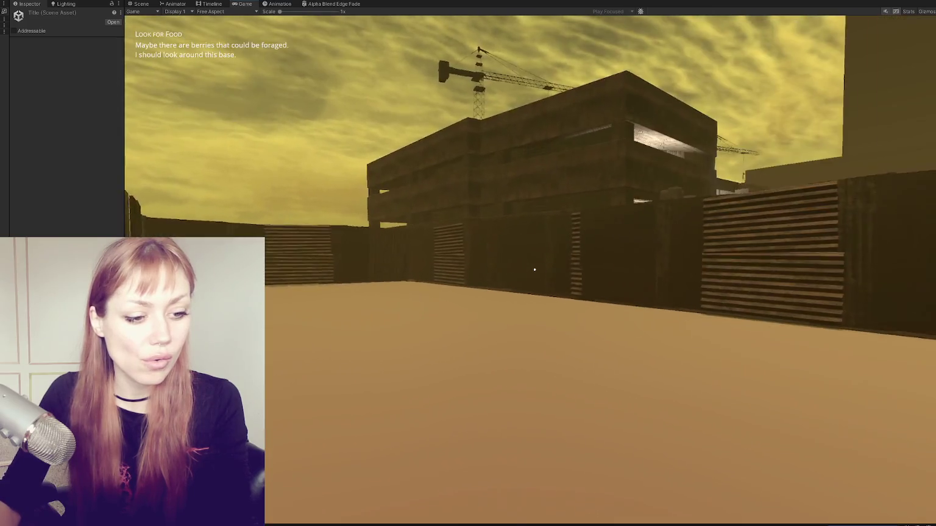
key("w")
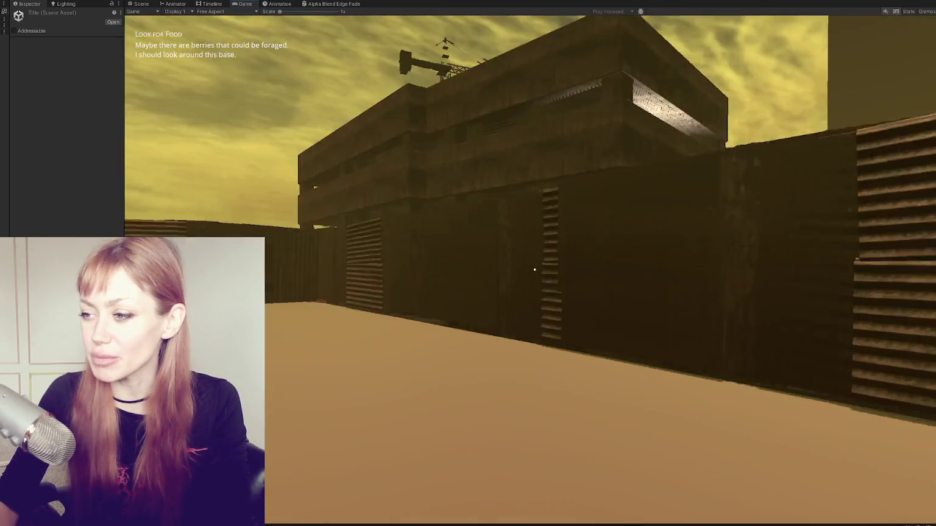
key("w")
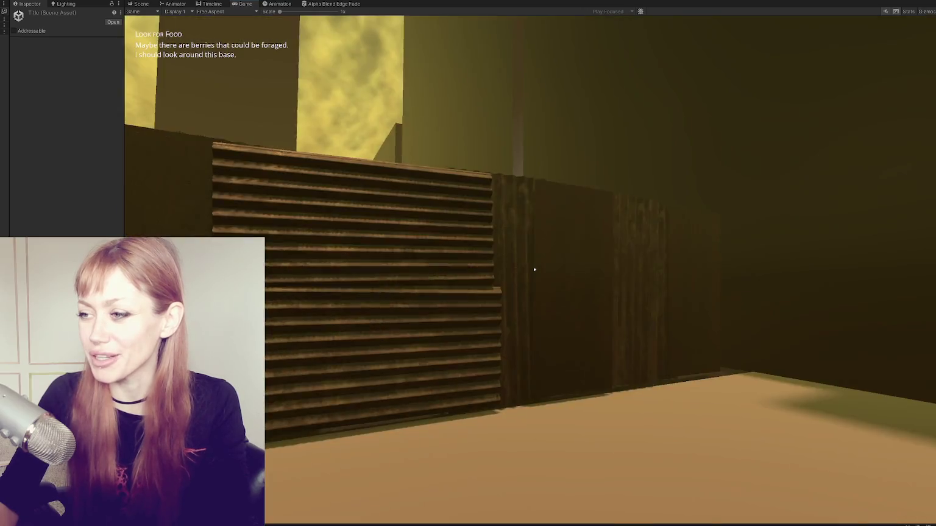
key("Escape")
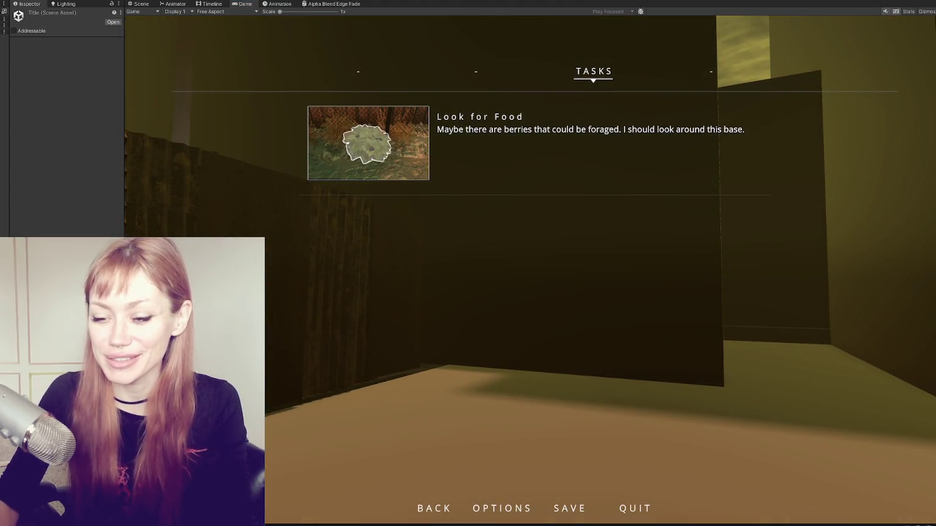
key("ctrl+p")
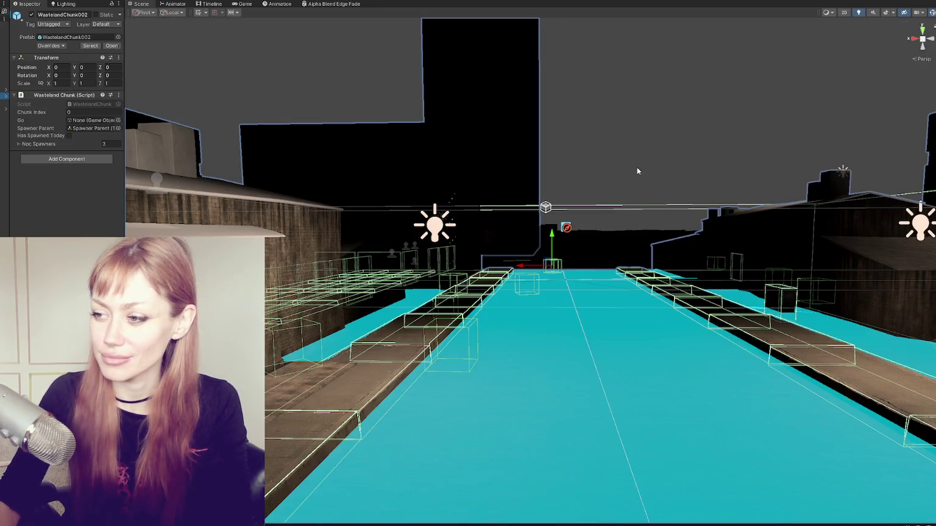
Zoom out over the level chunk and slide the SkyScraper in behind it
mouse_move(637, 167)
left_mouse_down("alt")
mouse_move(500, 191)
mouse_move(631, 181)
left_mouse_up("alt")
scroll(631, 181, "down", 5)
mouse_move(468, 232)
left_mouse_down("alt")
mouse_move(541, 212)
mouse_move(643, 236)
mouse_move(610, 240)
mouse_move(594, 202)
mouse_move(512, 201)
left_mouse_up("alt")
left_click(643, 236)
left_click(670, 212)
mouse_move(652, 262)
left_mouse_down()
mouse_move(458, 263)
mouse_move(496, 223)
left_mouse_up()
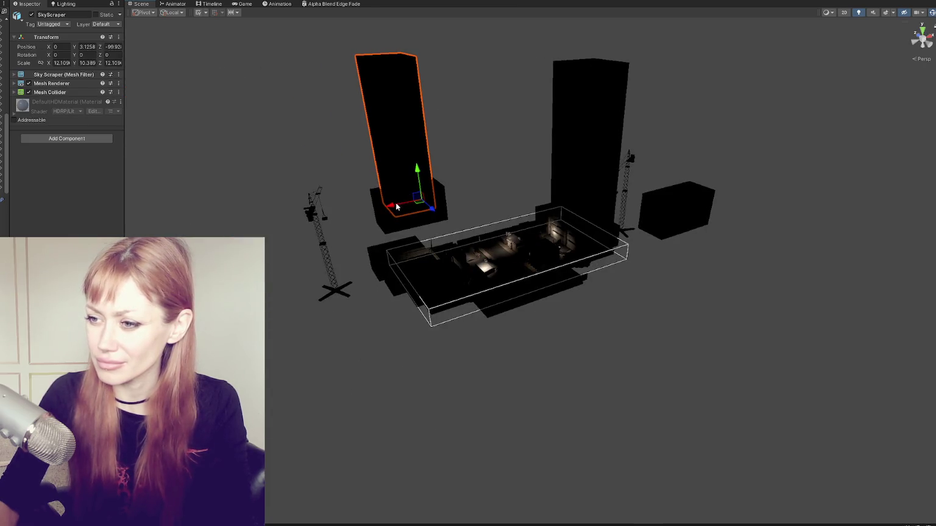
mouse_move(396, 207)
left_mouse_down()
mouse_move(246, 227)
mouse_move(256, 256)
left_mouse_up()
left_click(399, 218)
Turn the FourStory block to Y -90 and place it beside the chunk at X 63.8, Z 5.8
left_click(420, 223)
left_click_drag(460, 242, 405, 335)
key("e")
mouse_move(497, 345)
left_mouse_down()
mouse_move(485, 347)
mouse_move(503, 339)
left_mouse_up()
key("w")
mouse_move(429, 346)
left_mouse_down()
mouse_move(385, 359)
mouse_move(360, 332)
left_mouse_up()
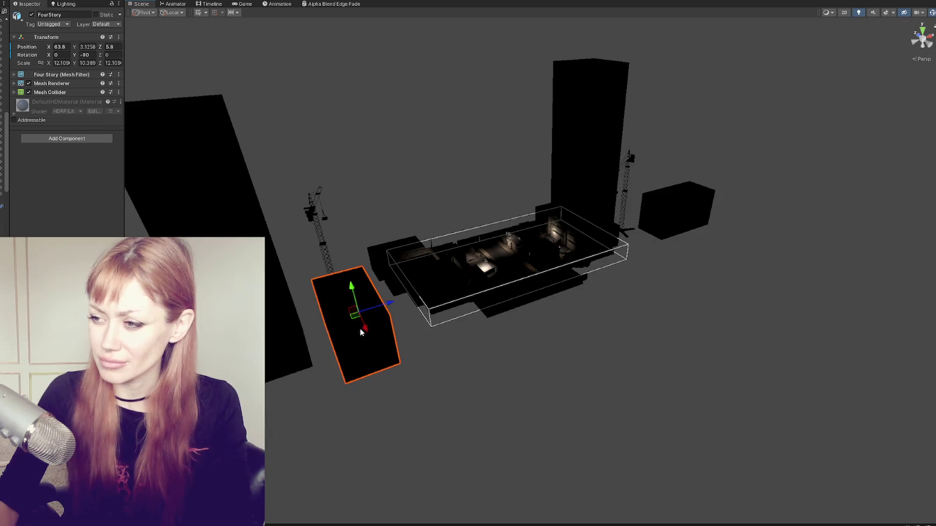